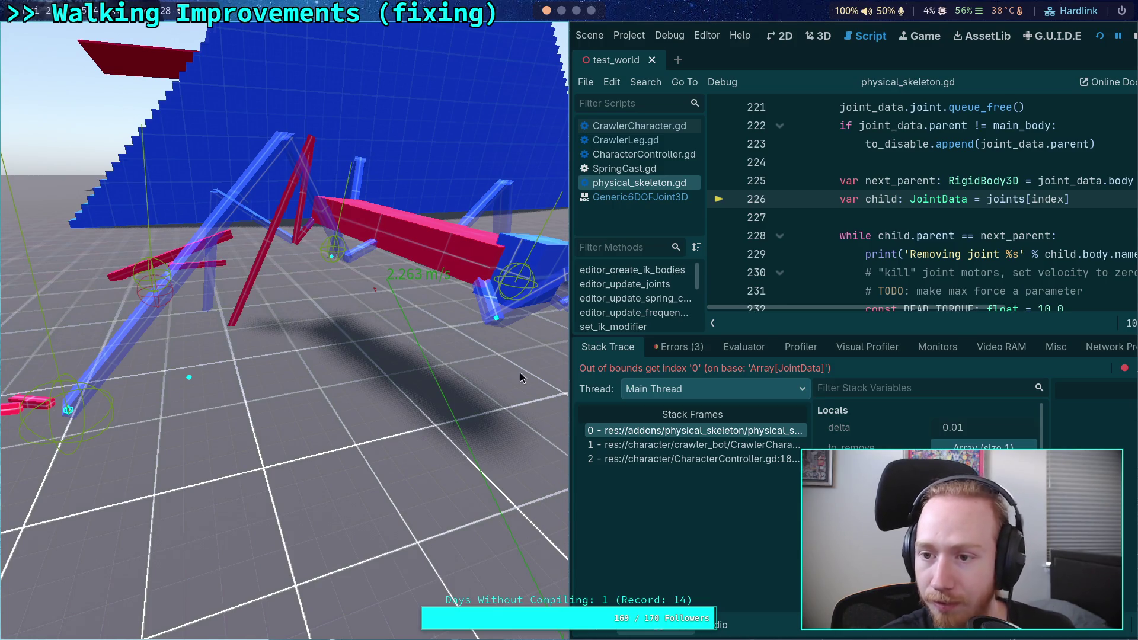
Step: Highlight the uses of joints on line 226 of physical_skeleton.gd
scroll(954, 239, up, 1)
double_click(1001, 254)
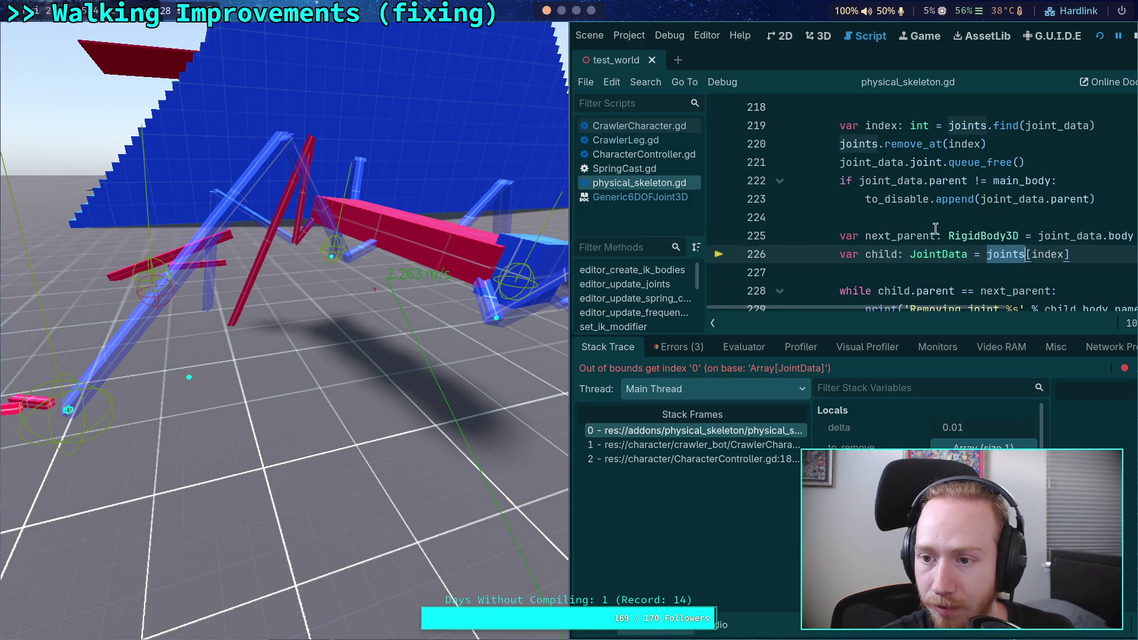
Step: Stop the playtest, hide the debugger, and highlight index on line 219
click(1132, 36)
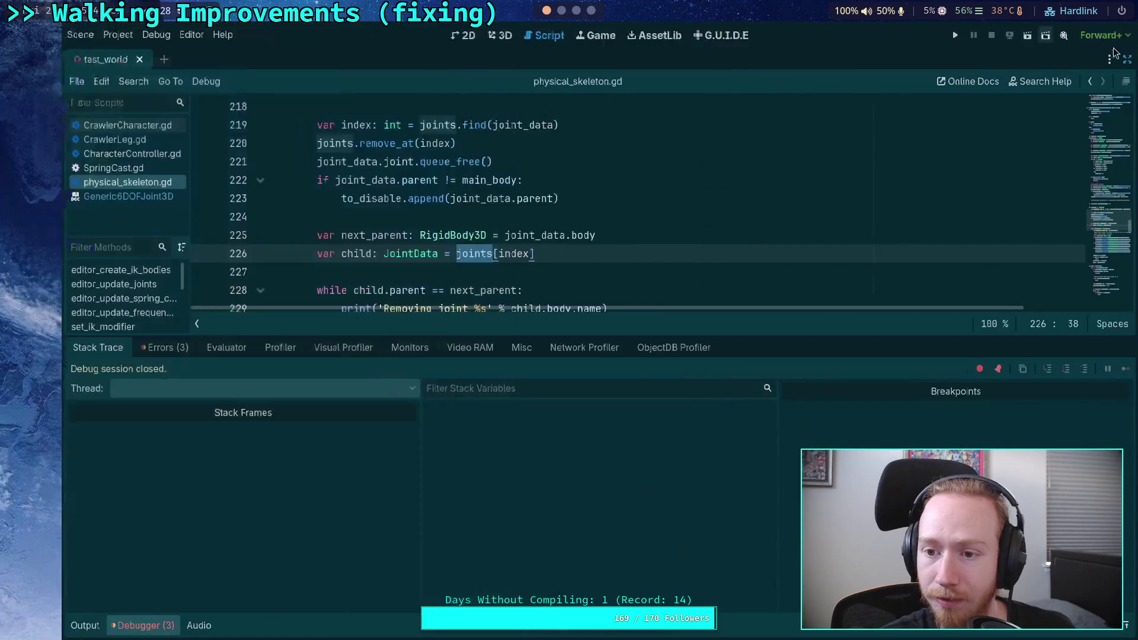
click(77, 628)
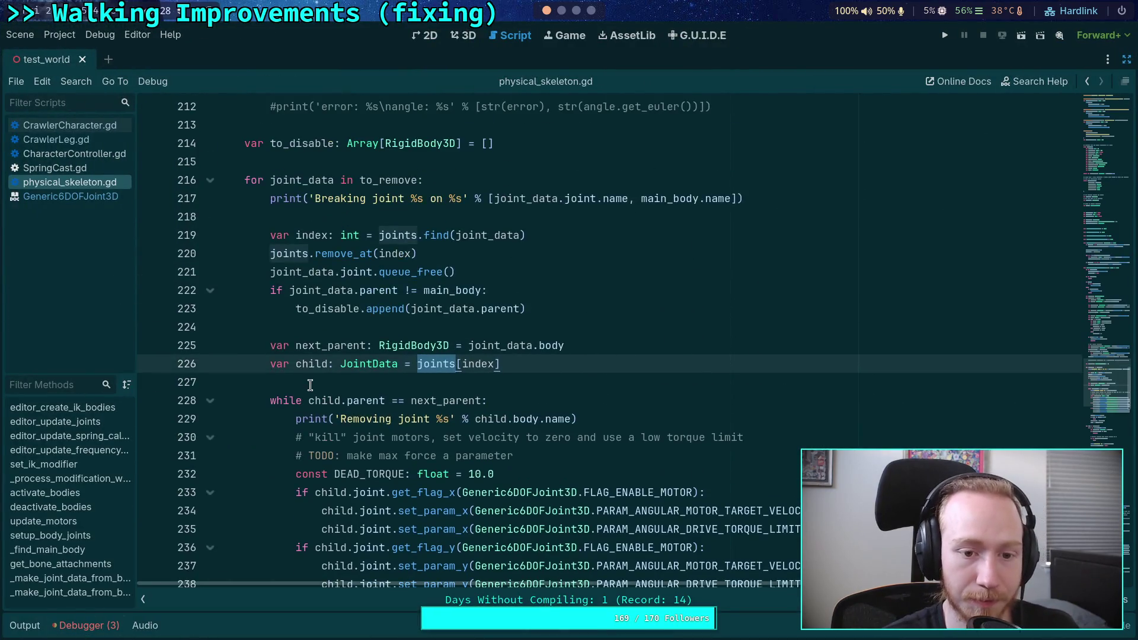
click(622, 351)
click(293, 221)
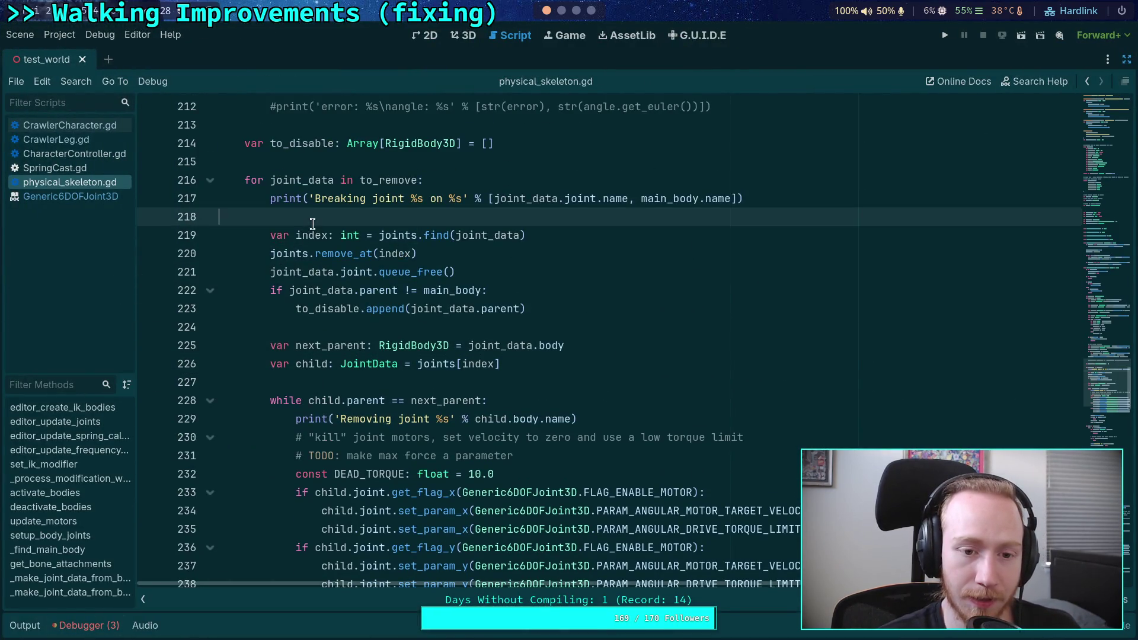
double_click(298, 237)
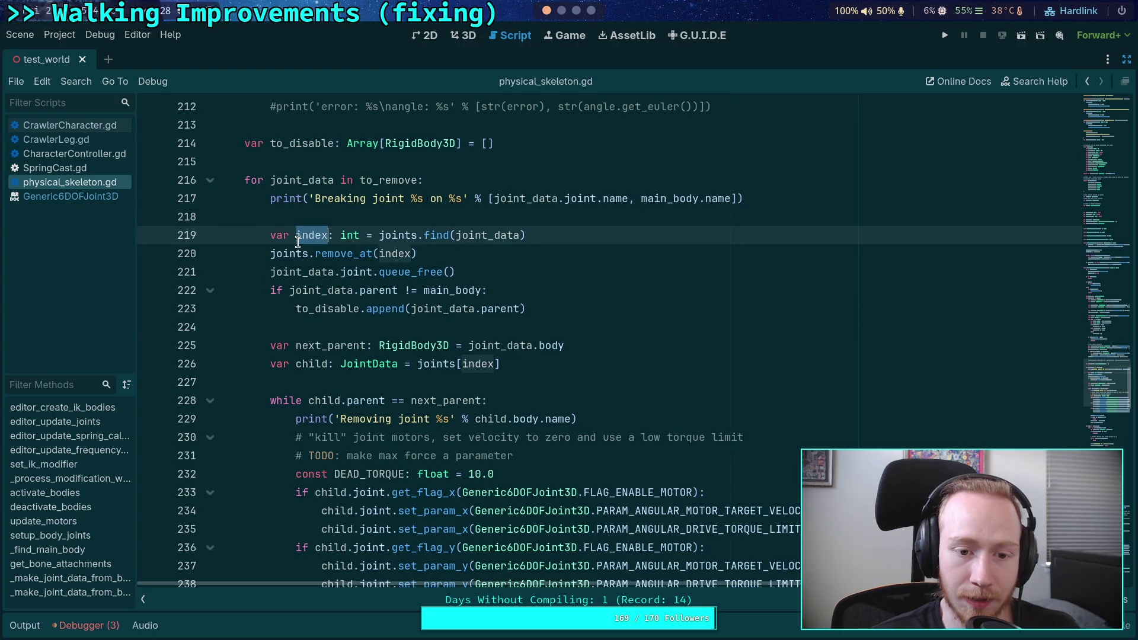
Step: Add a new line after line 223 checking 'index >= joints.size()'
click(576, 311)
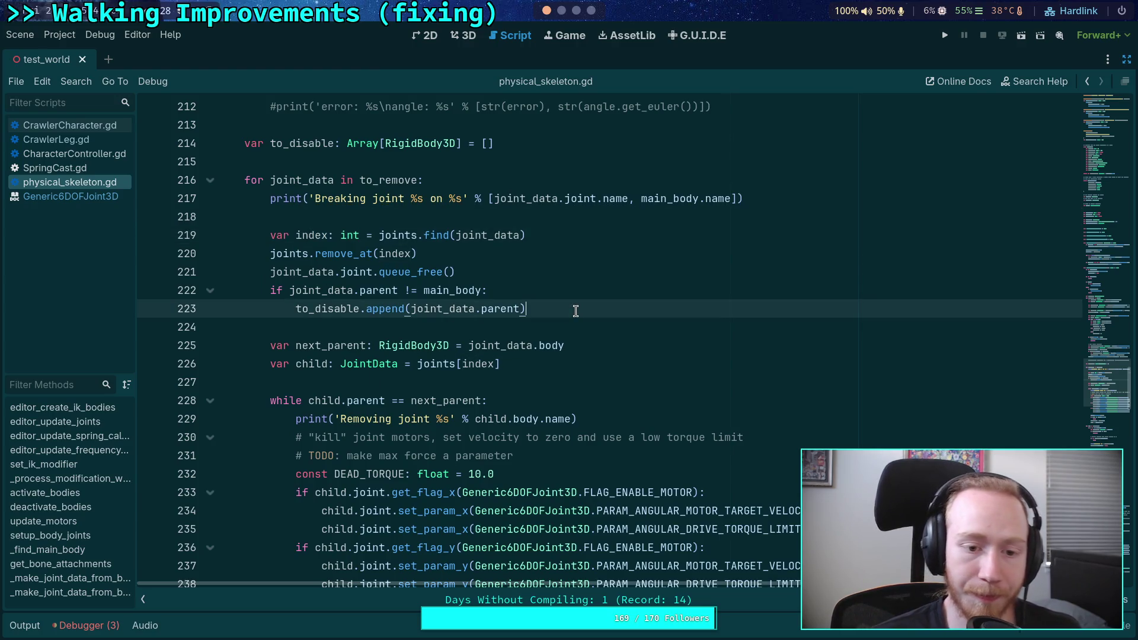
key(Return)
text(if joi)
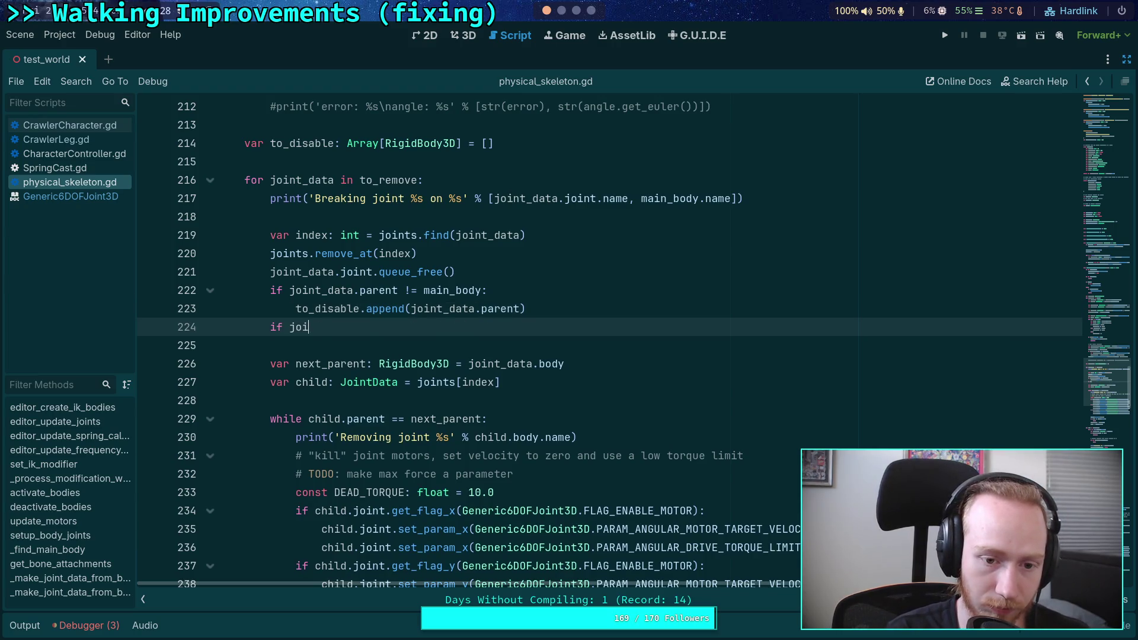
text(nts)
key(BackSpace)
key(BackSpace)
key(BackSpace)
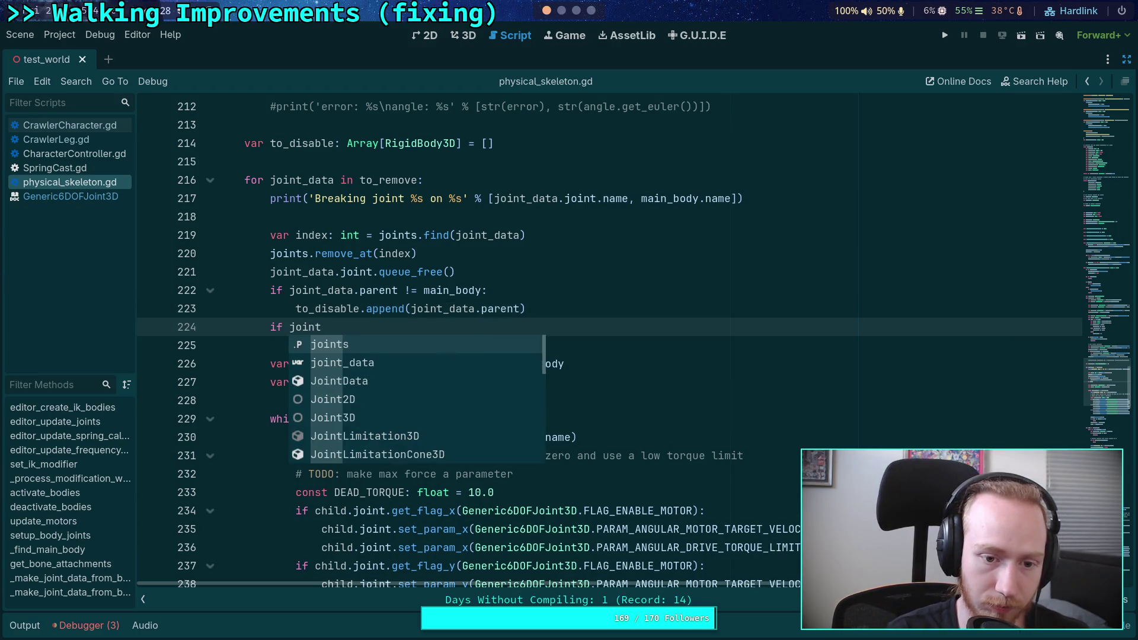
text(index)
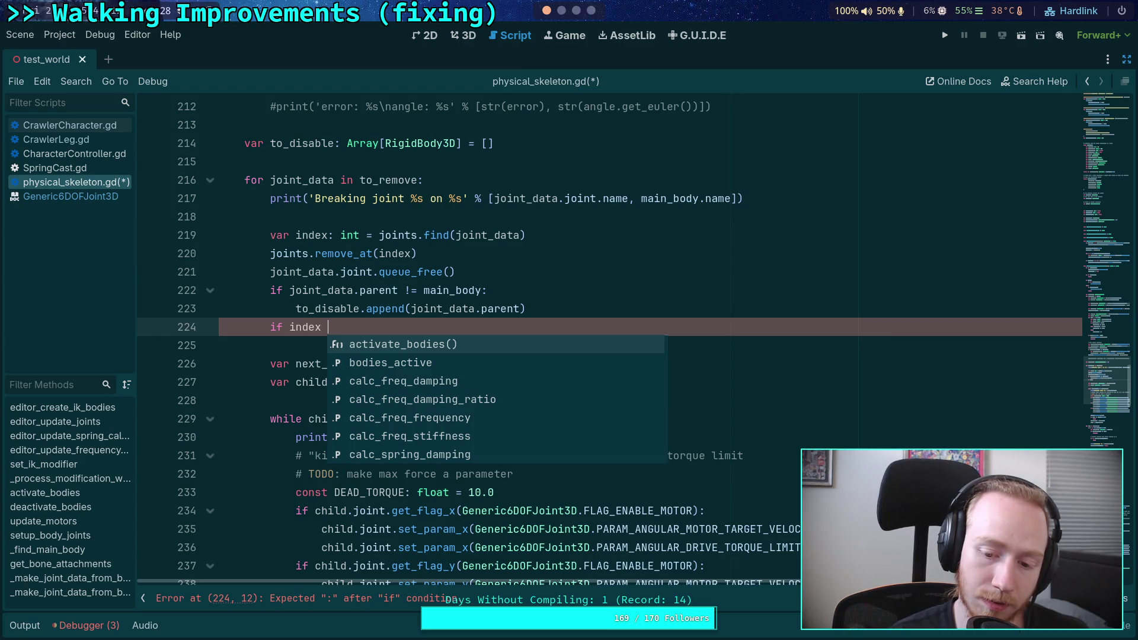
text( >=)
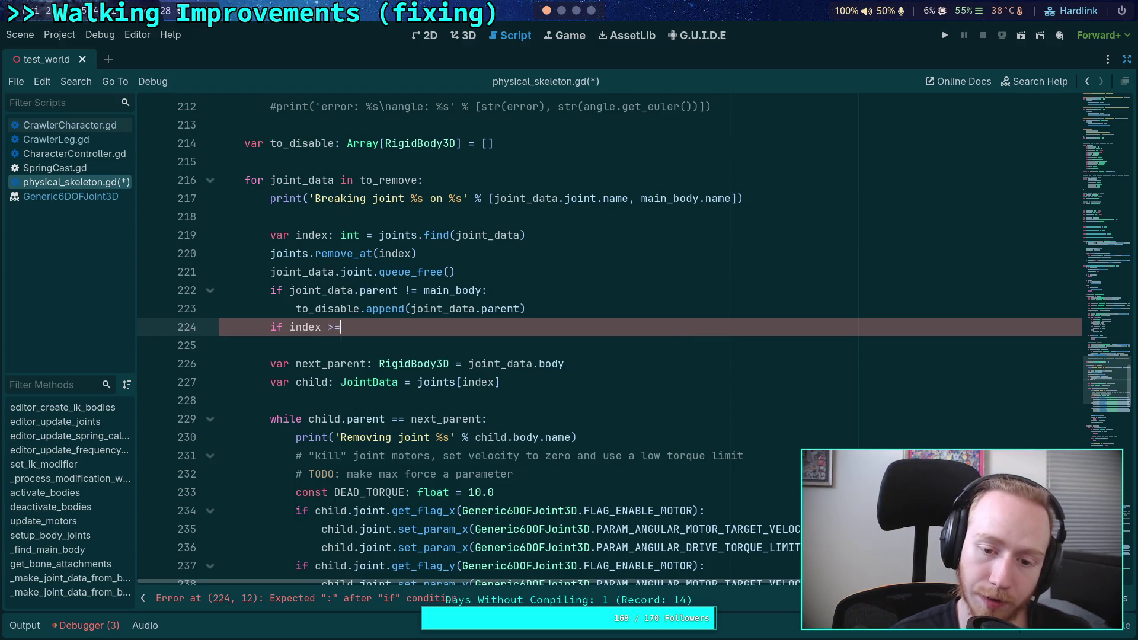
text( jo)
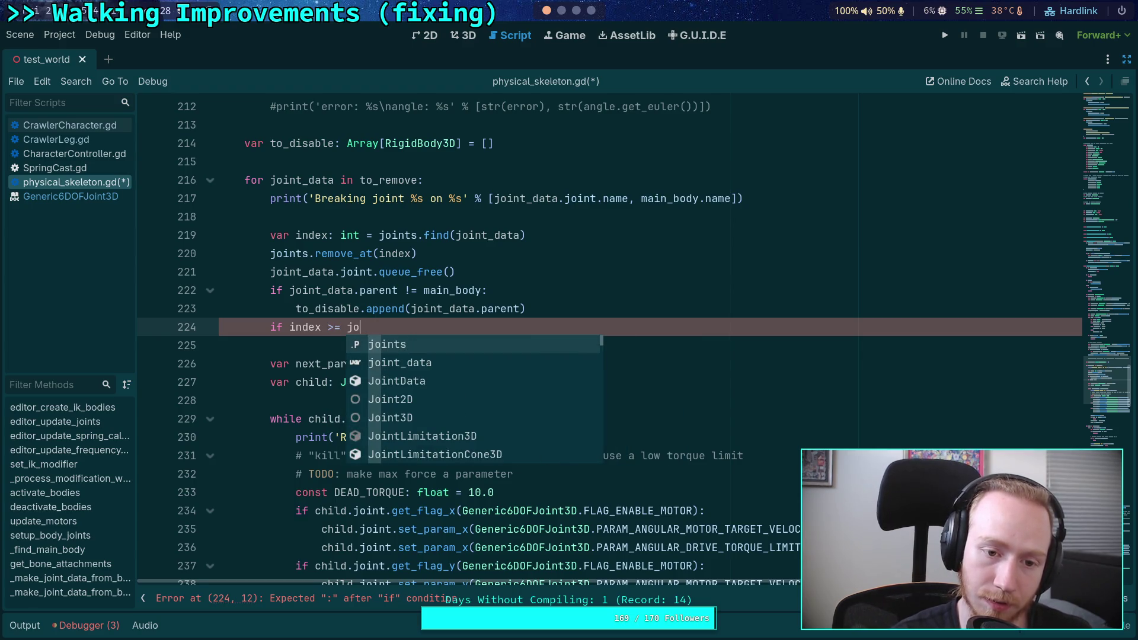
text(ints.s)
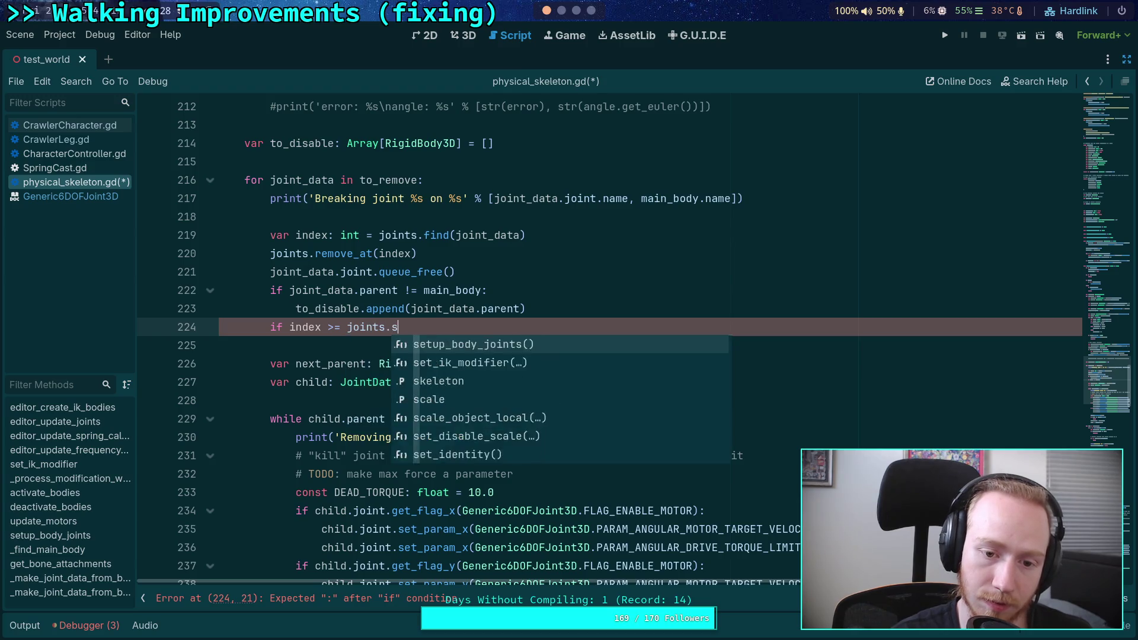
text(ize)
key(Return)
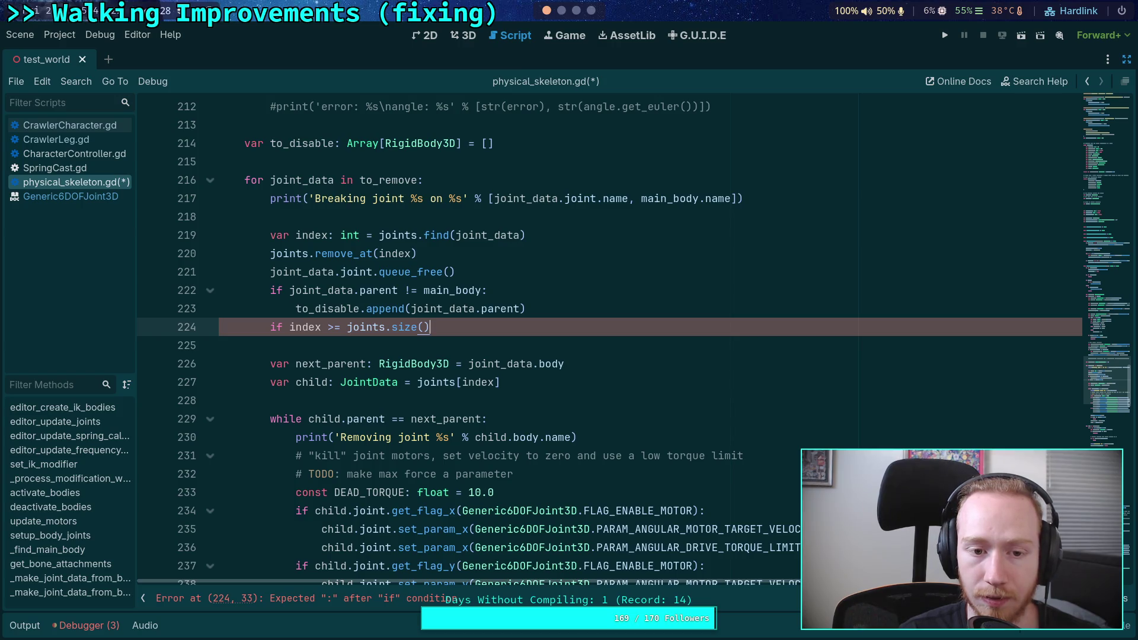
scroll(567, 336, down, 6)
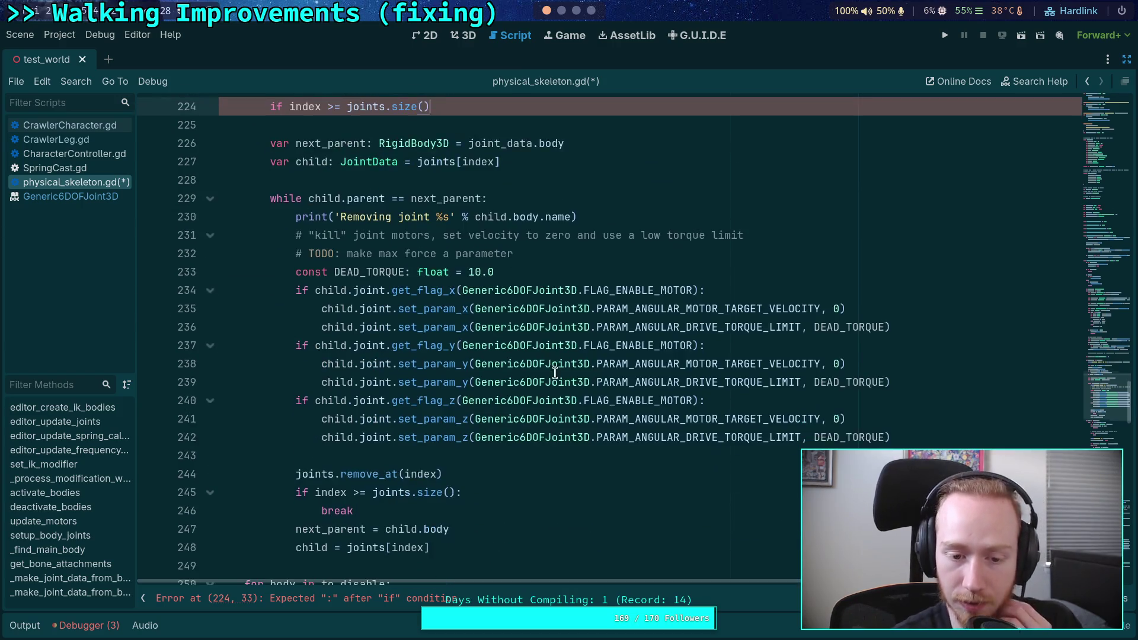
scroll(551, 362, up, 5)
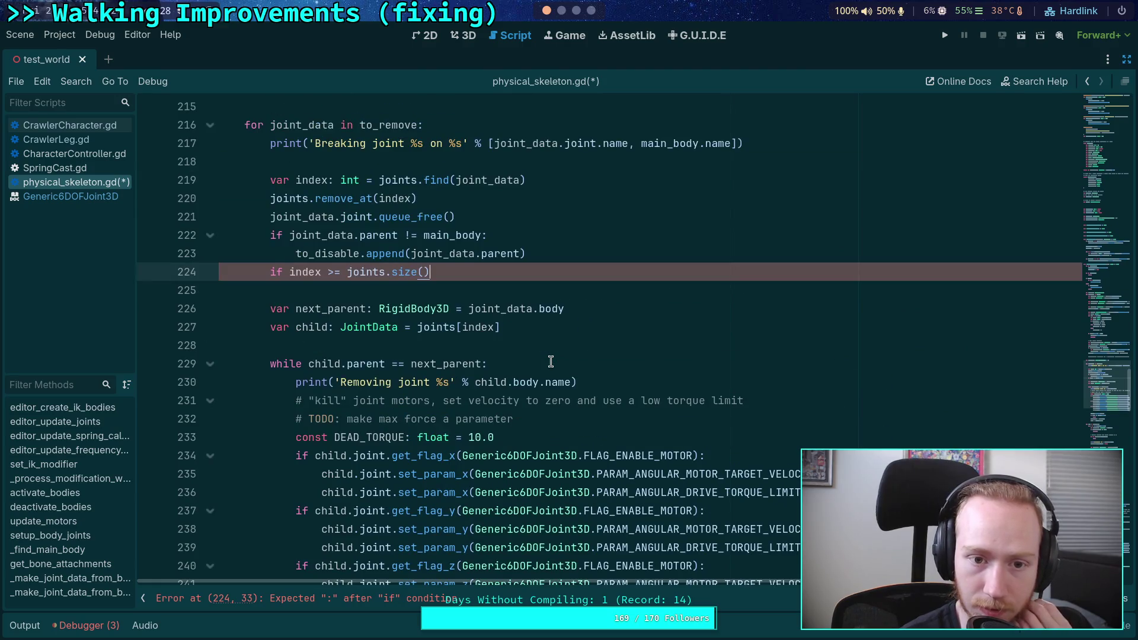
scroll(551, 362, up, 1)
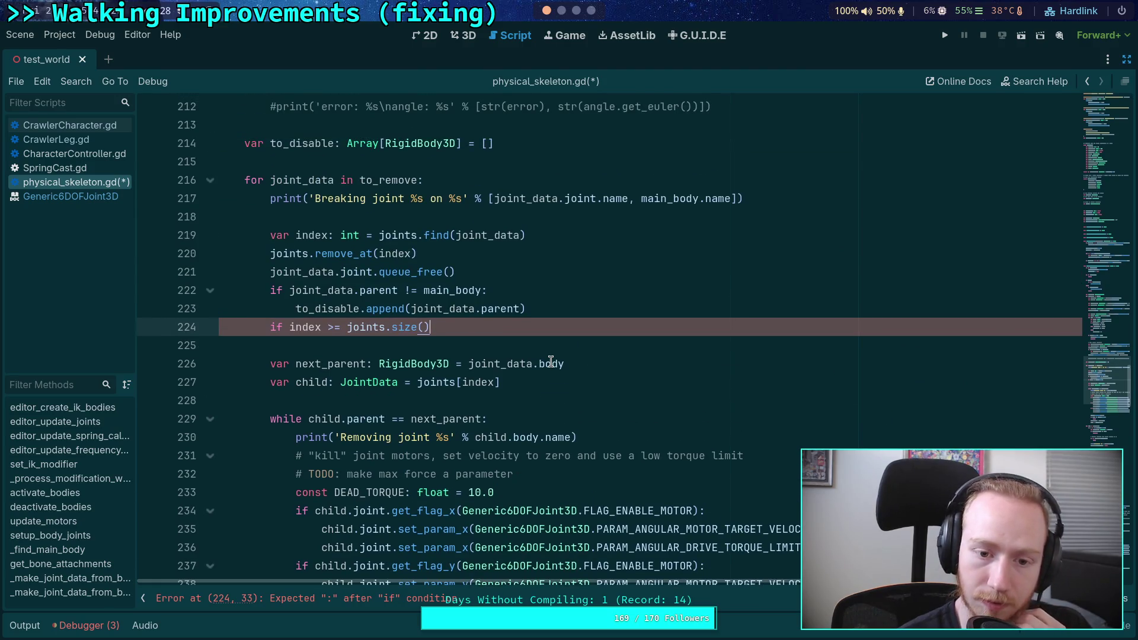
text(:)
Step: Complete the guard with 'continue', insert a blank line above it, and save the script
key(Return)
text(c)
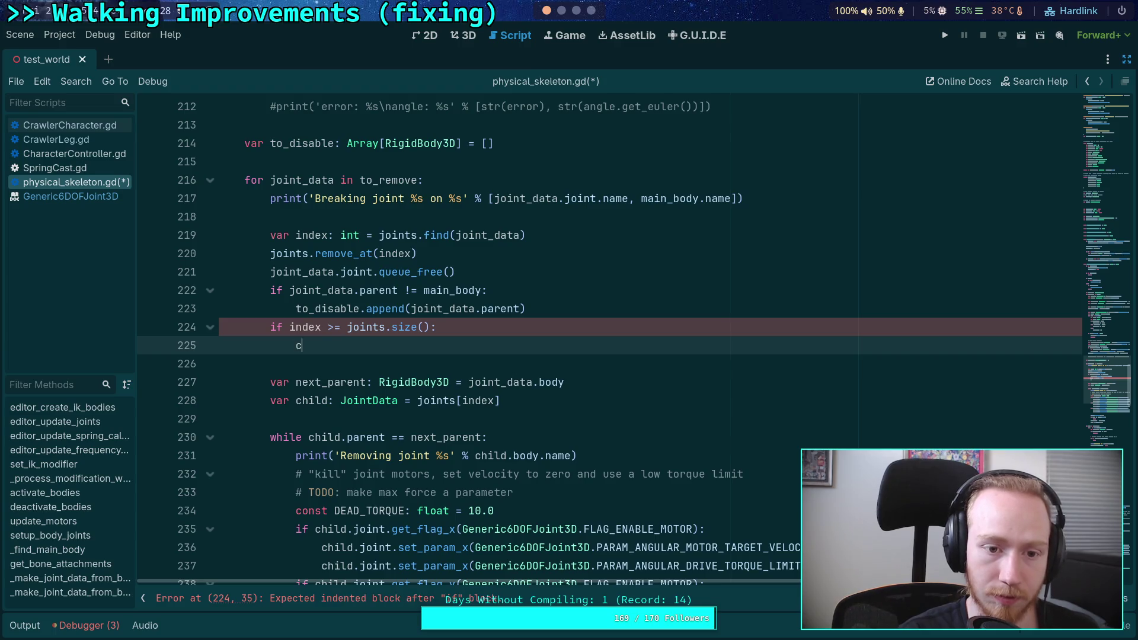
text(ontinue)
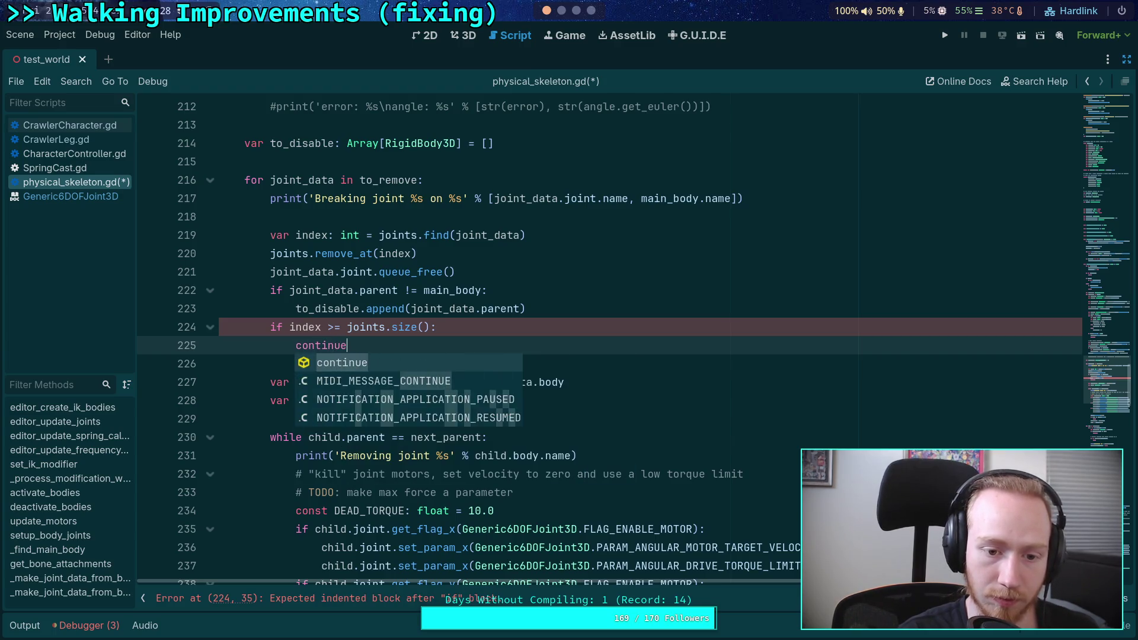
key(Return)
key(Up)
key(ctrl+shift+Return)
key(ctrl+s)
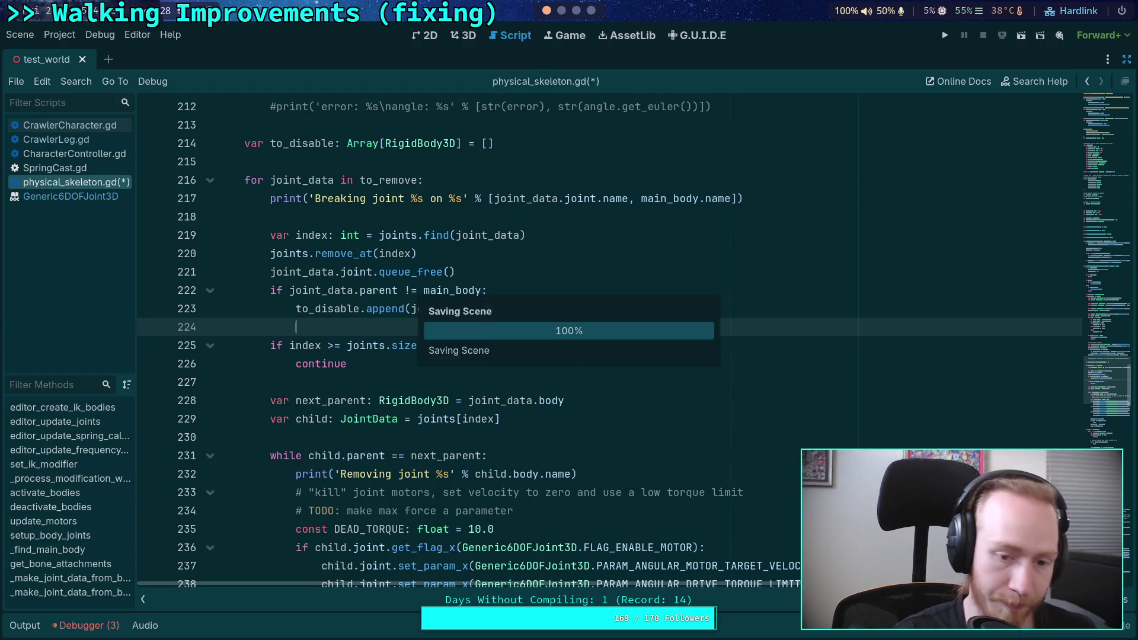
scroll(455, 363, down, 1)
double_click(478, 363)
scroll(501, 372, down, 4)
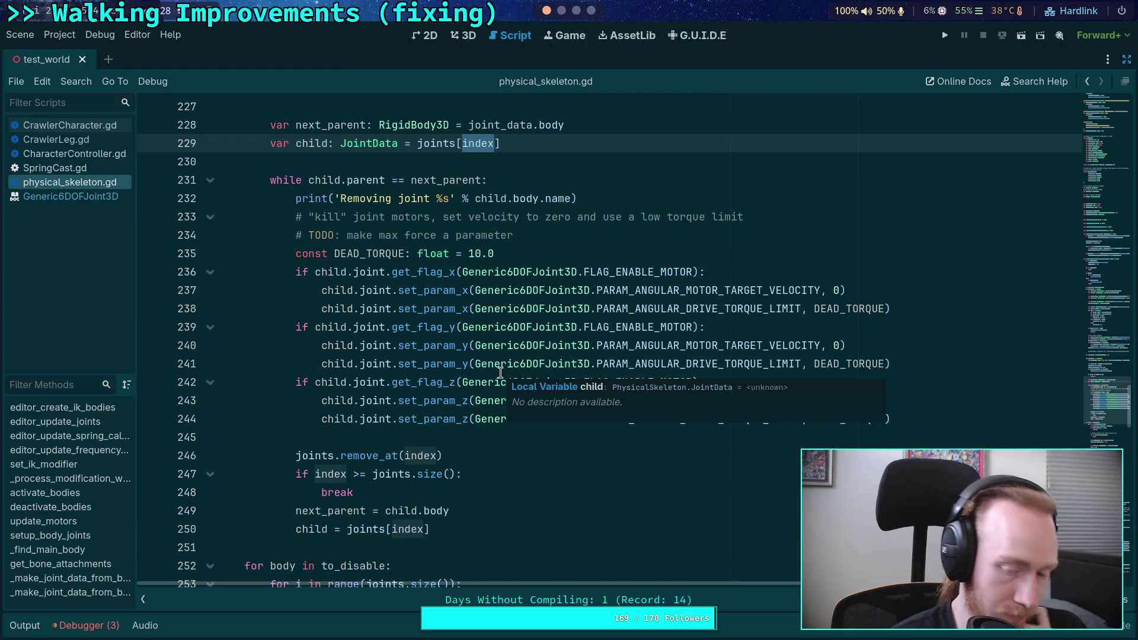
Step: Check joints on line 246, then run the project with F5 and stop it with F8
scroll(501, 372, down, 4)
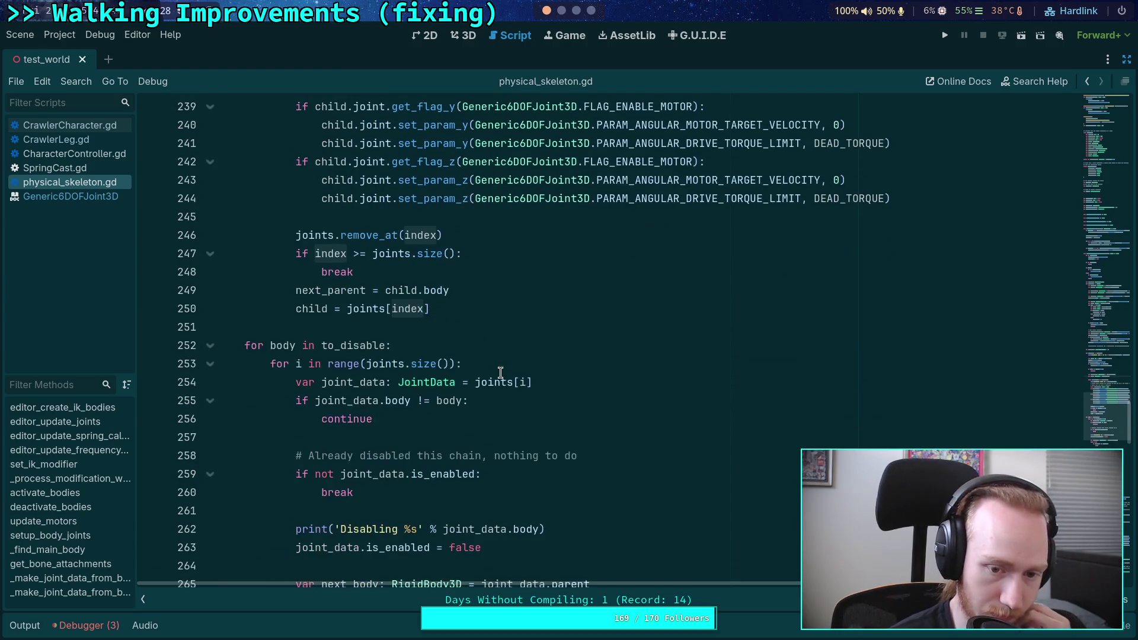
double_click(320, 234)
scroll(504, 360, down, 3)
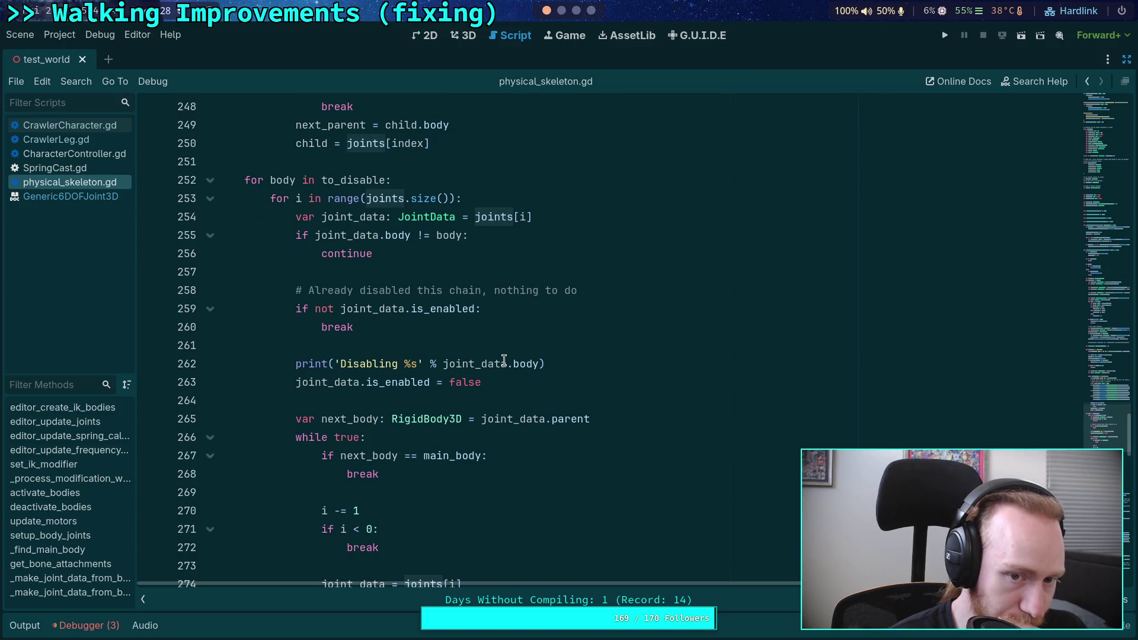
scroll(759, 234, down, 2)
key(F5)
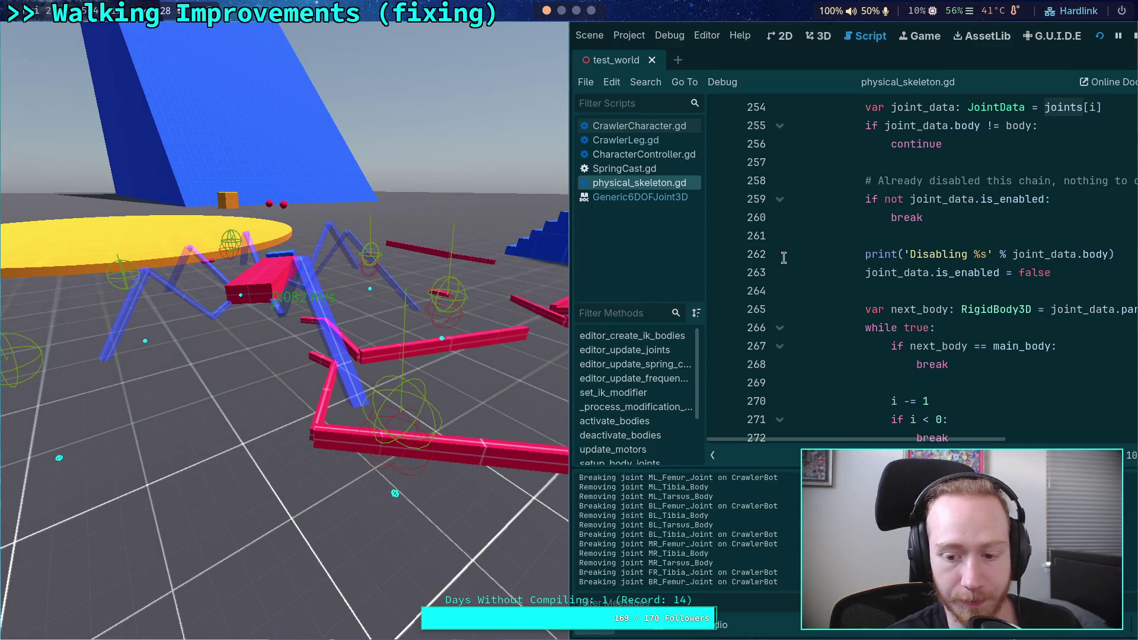
key(F8)
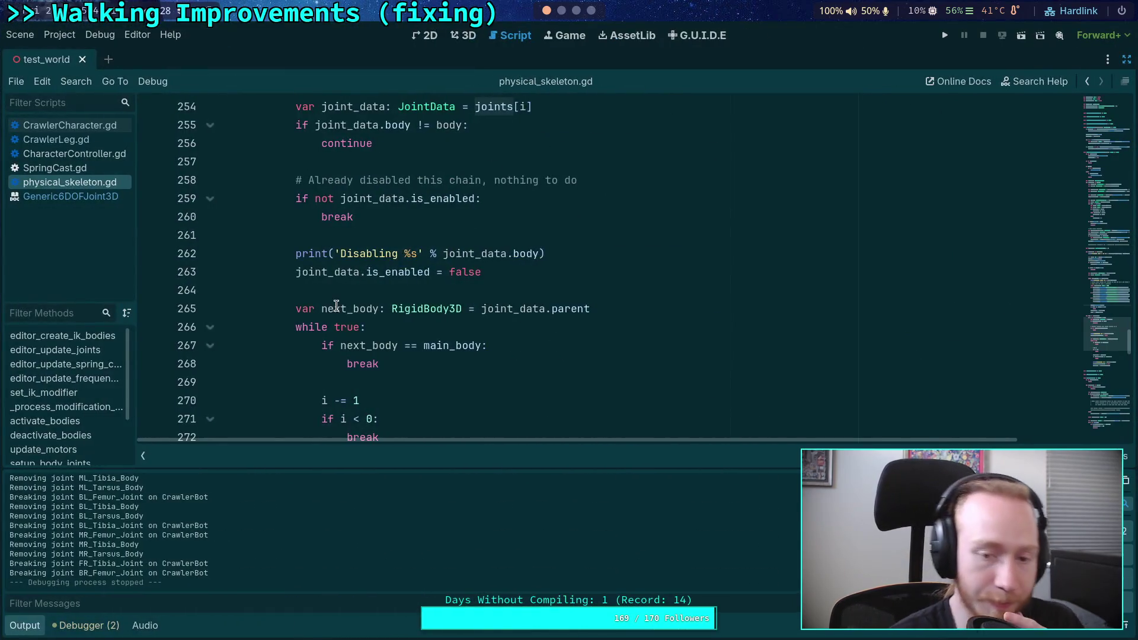
Step: Hide the Output panel and switch over to the Obsidian notes workspace
click(285, 290)
scroll(255, 356, down, 2)
click(18, 627)
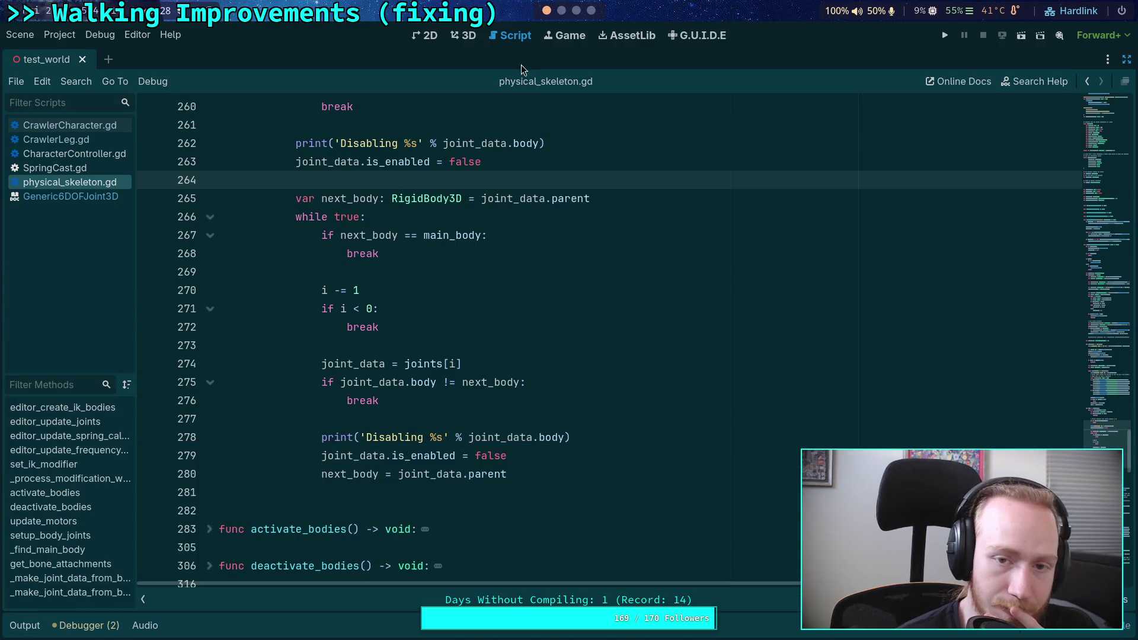
click(575, 11)
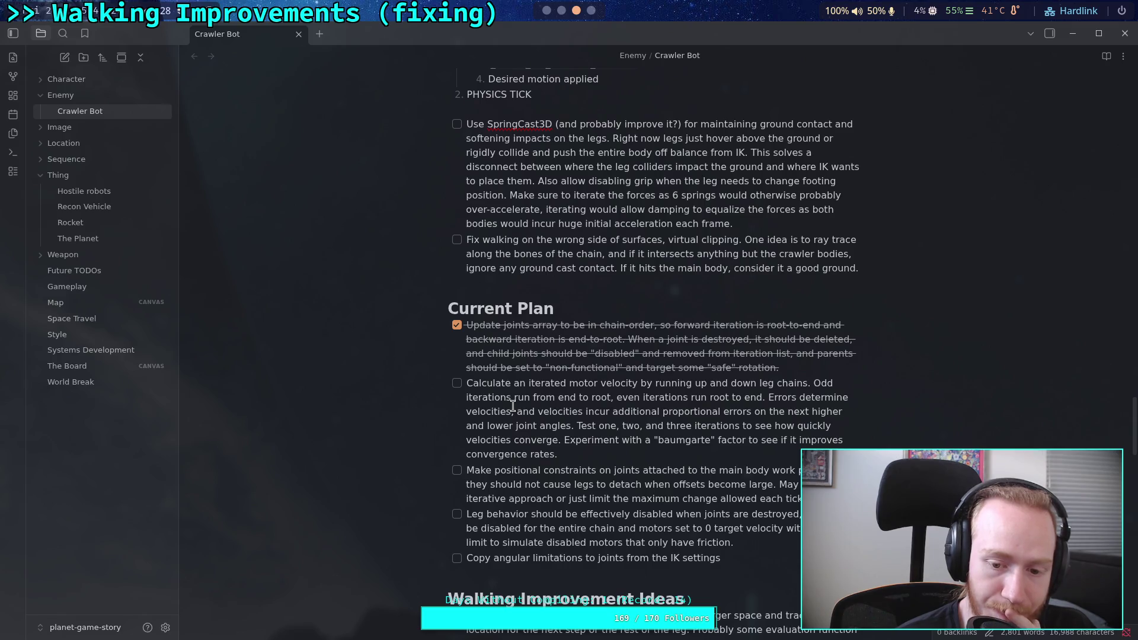
Step: Check off the 'Leg behavior should be effectively disabled' item under Current Plan
click(457, 515)
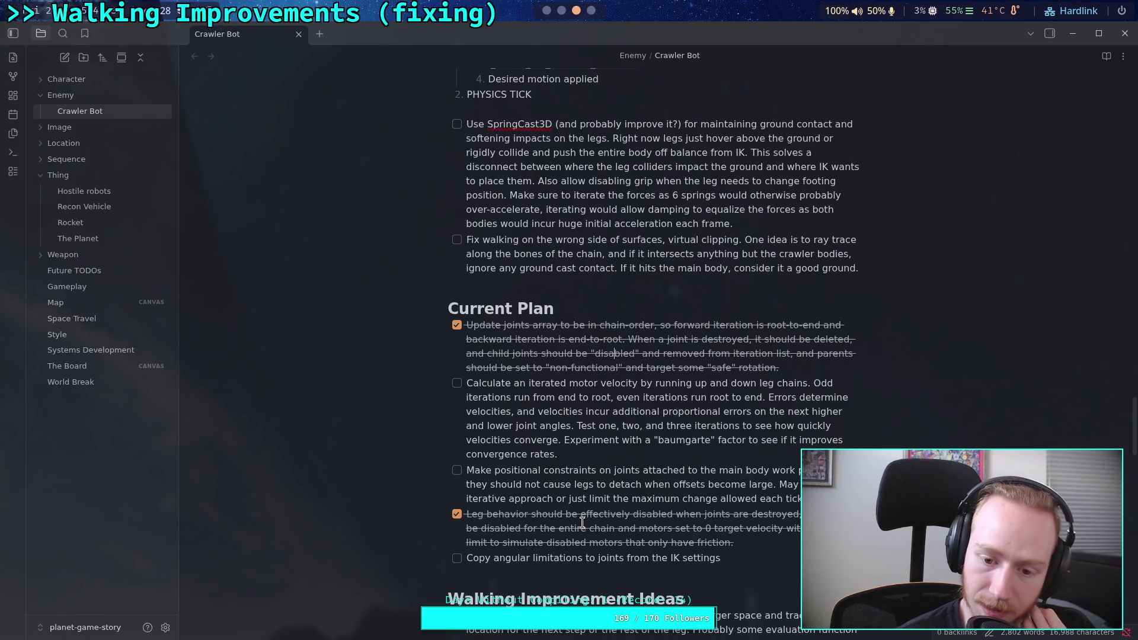
Step: Open the big_crawler_bot scene, select LegIKModifier, and collapse the first leg's joint list
click(546, 10)
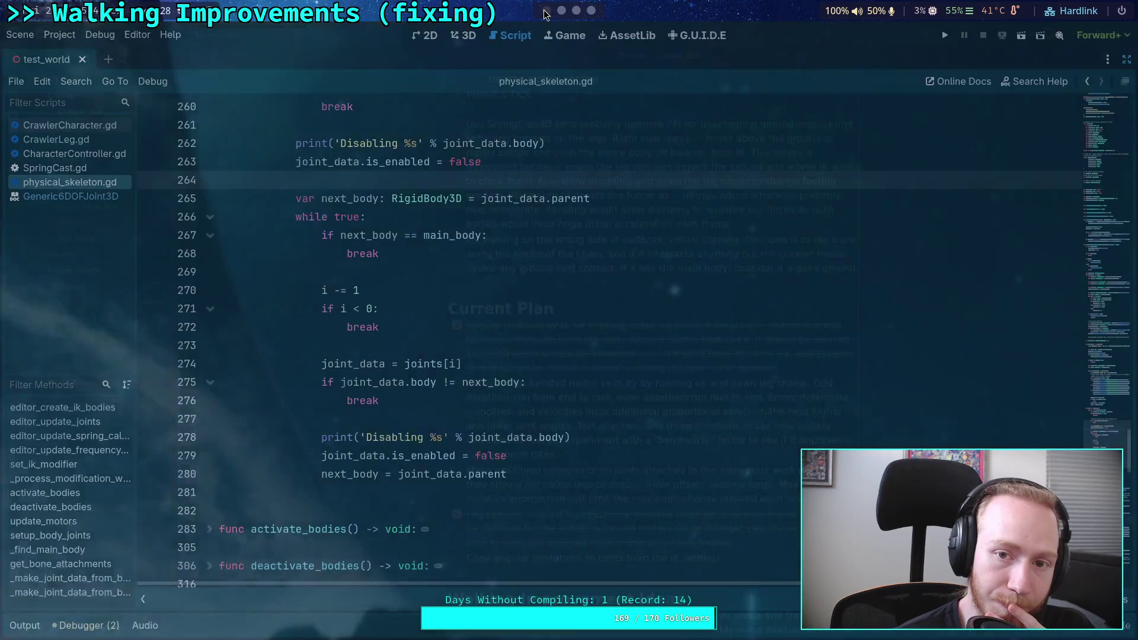
scroll(441, 388, up, 5)
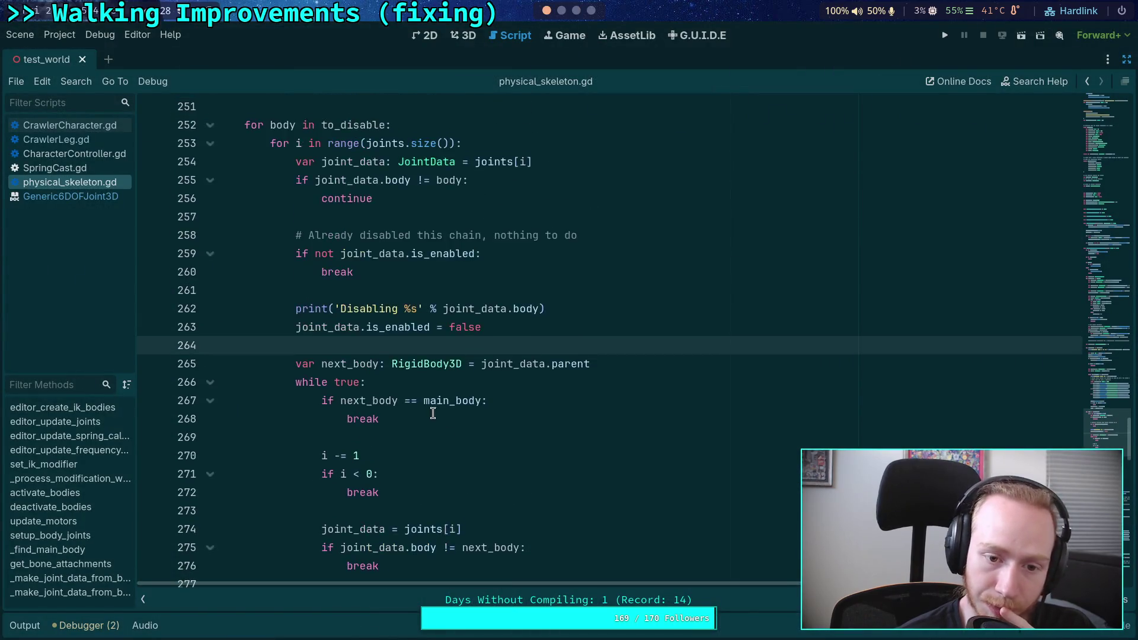
click(1126, 59)
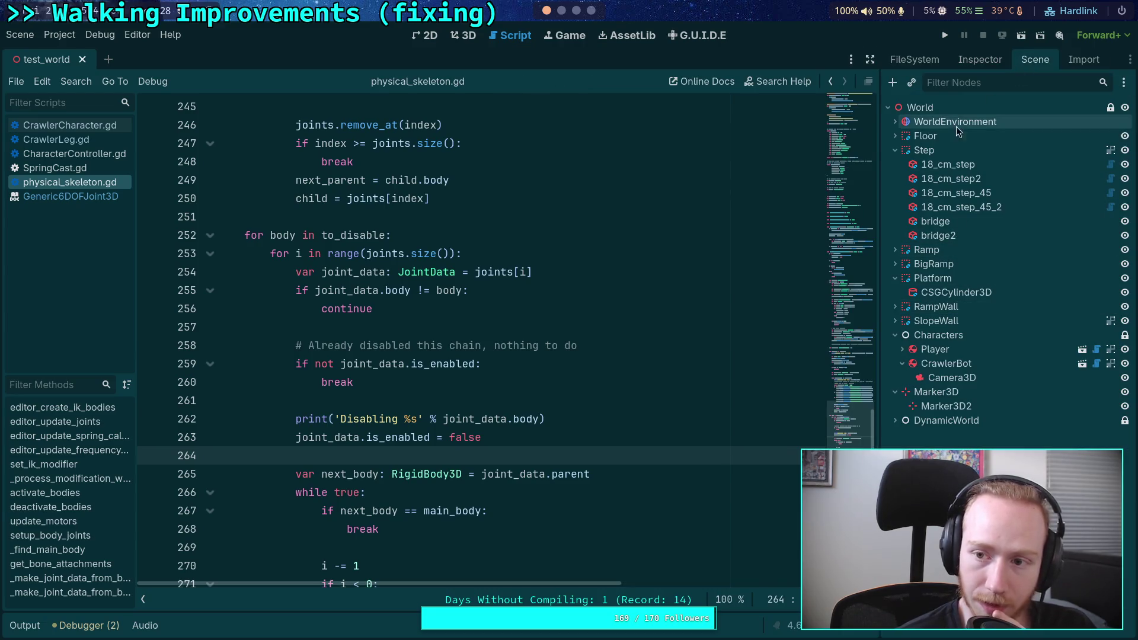
click(1082, 364)
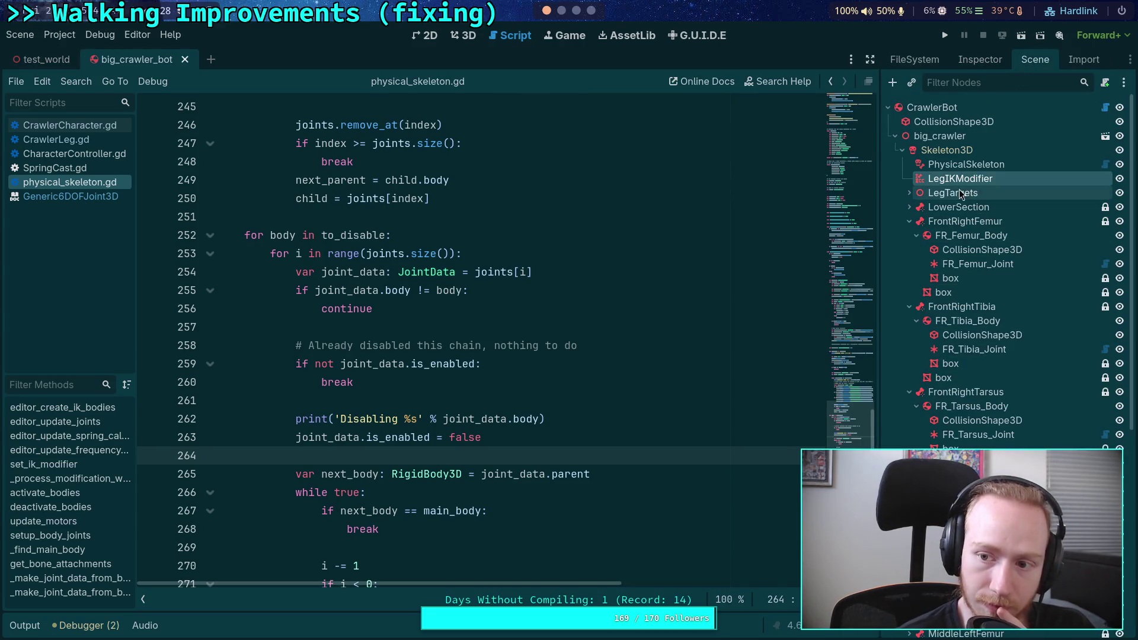
click(956, 58)
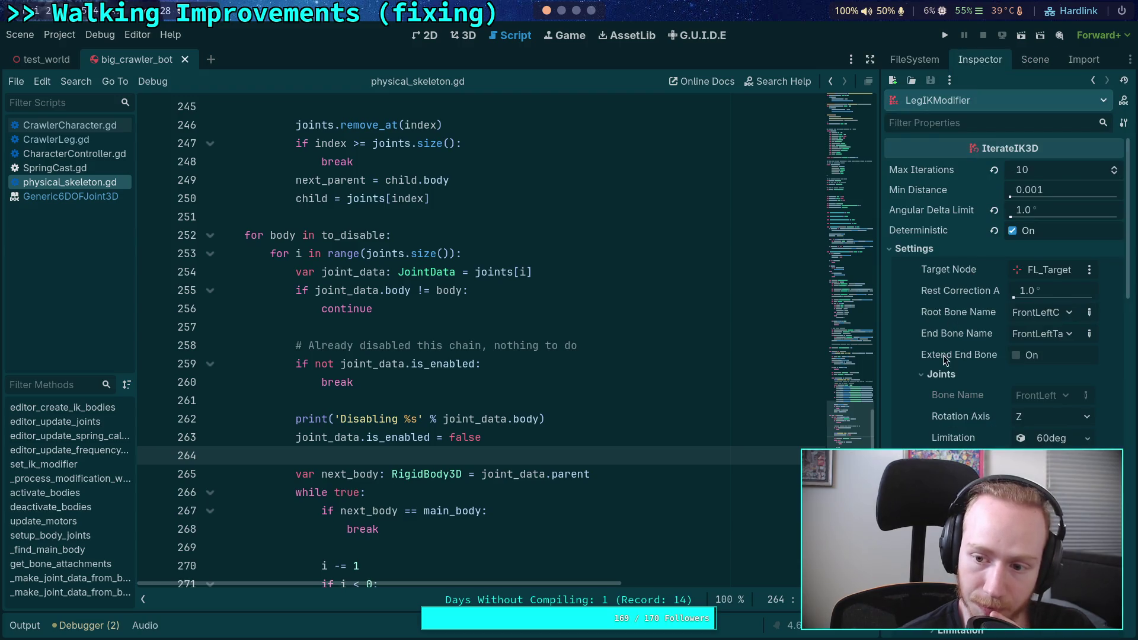
click(942, 374)
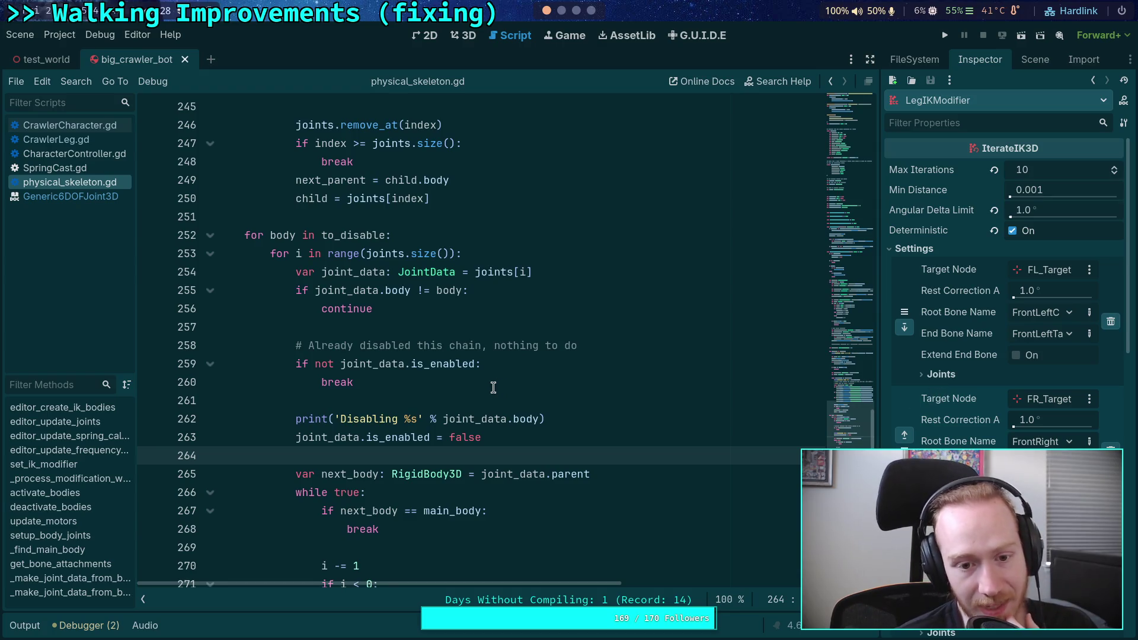
scroll(479, 372, up, 3)
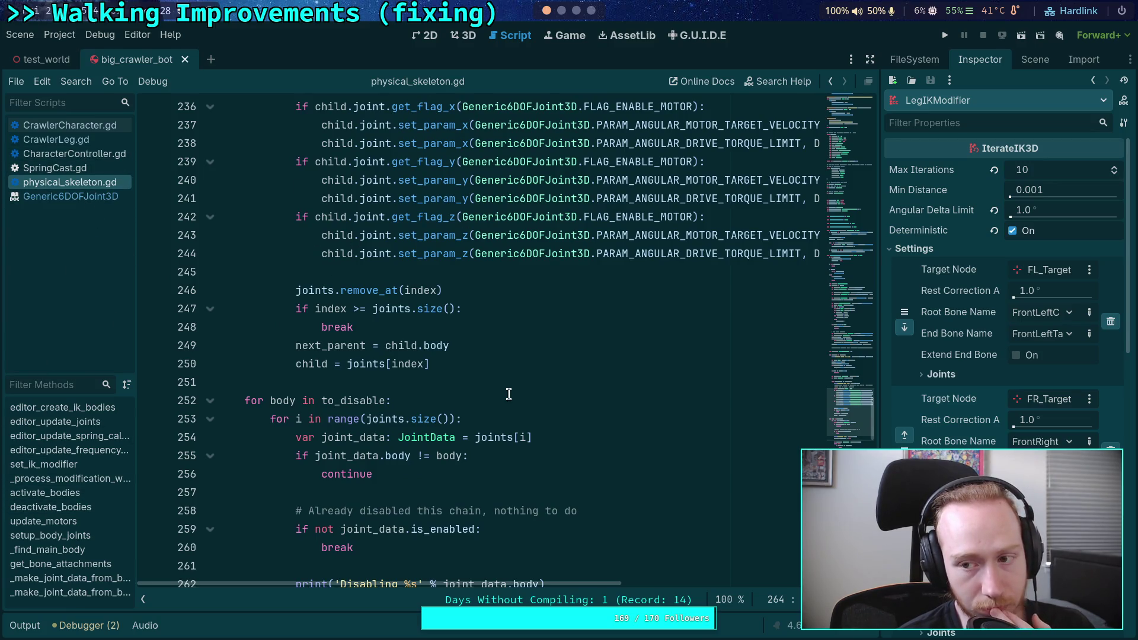
Step: Open the IterateIK3D class reference, then its parent ChainIK3D page
click(987, 148)
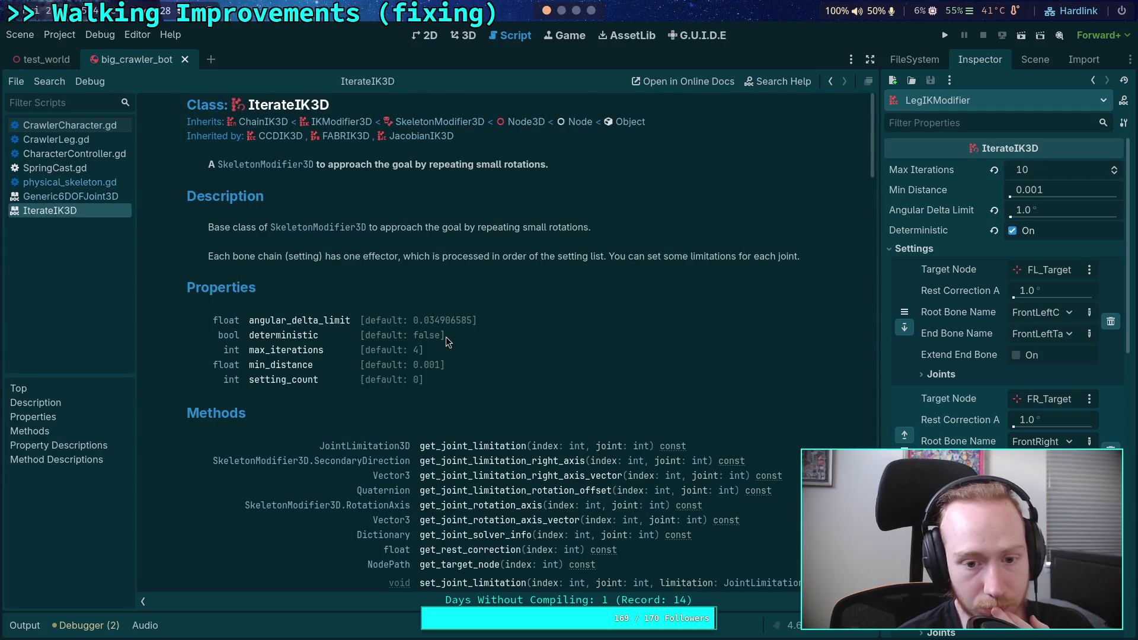
scroll(471, 337, down, 5)
scroll(305, 347, up, 5)
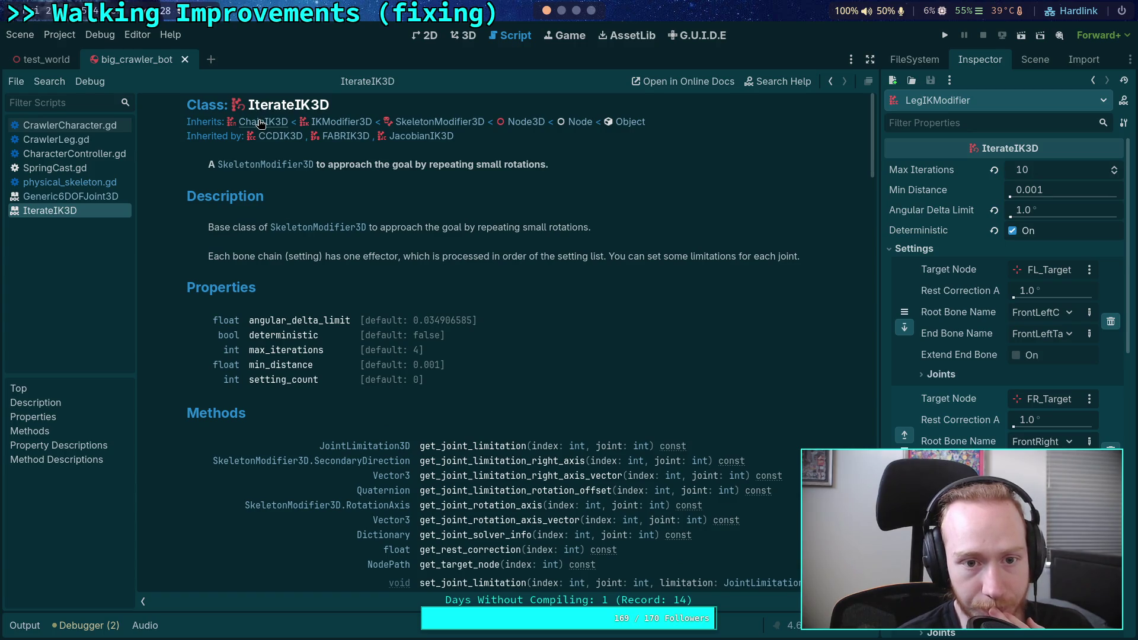
click(252, 125)
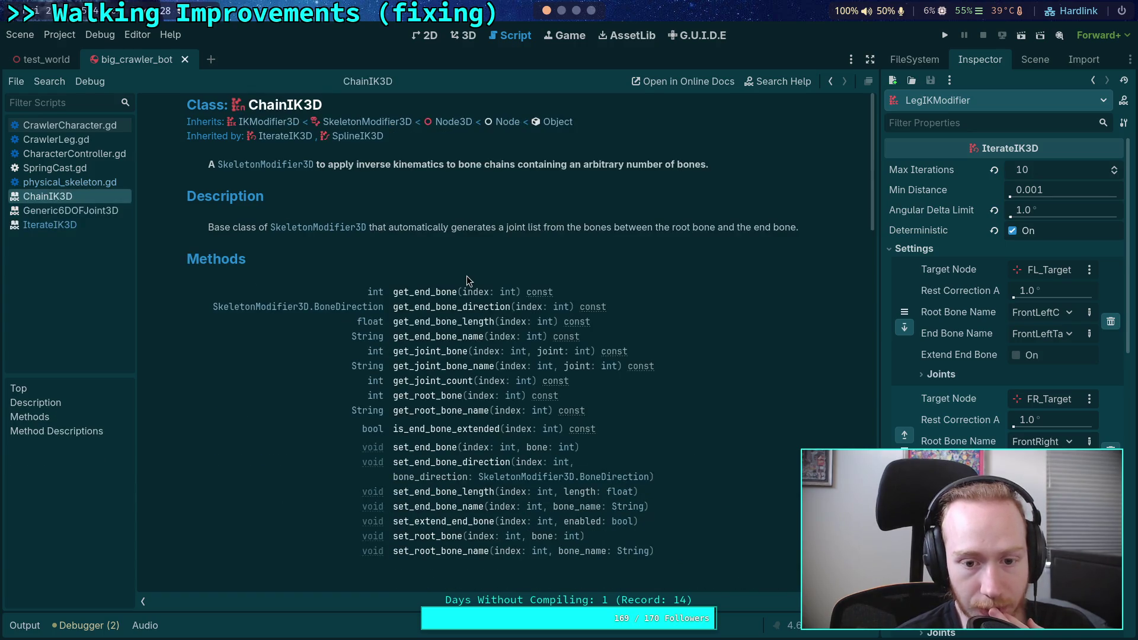
scroll(468, 272, down, 2)
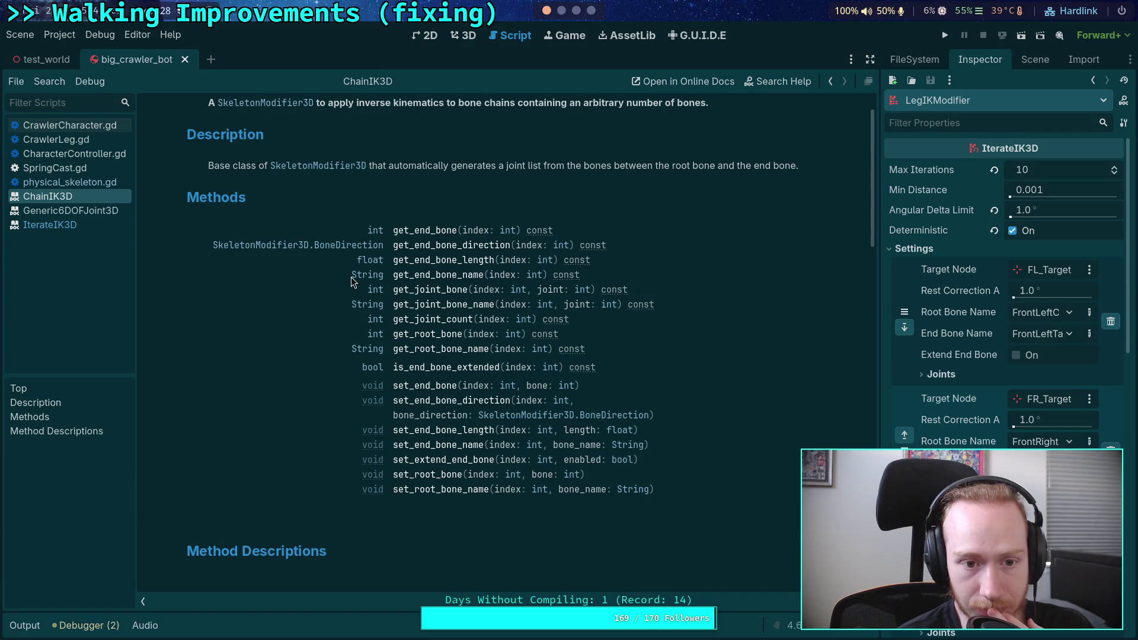
scroll(251, 149, up, 2)
Step: Open the IKModifier3D reference and read through its properties and methods
click(265, 123)
scroll(422, 266, down, 3)
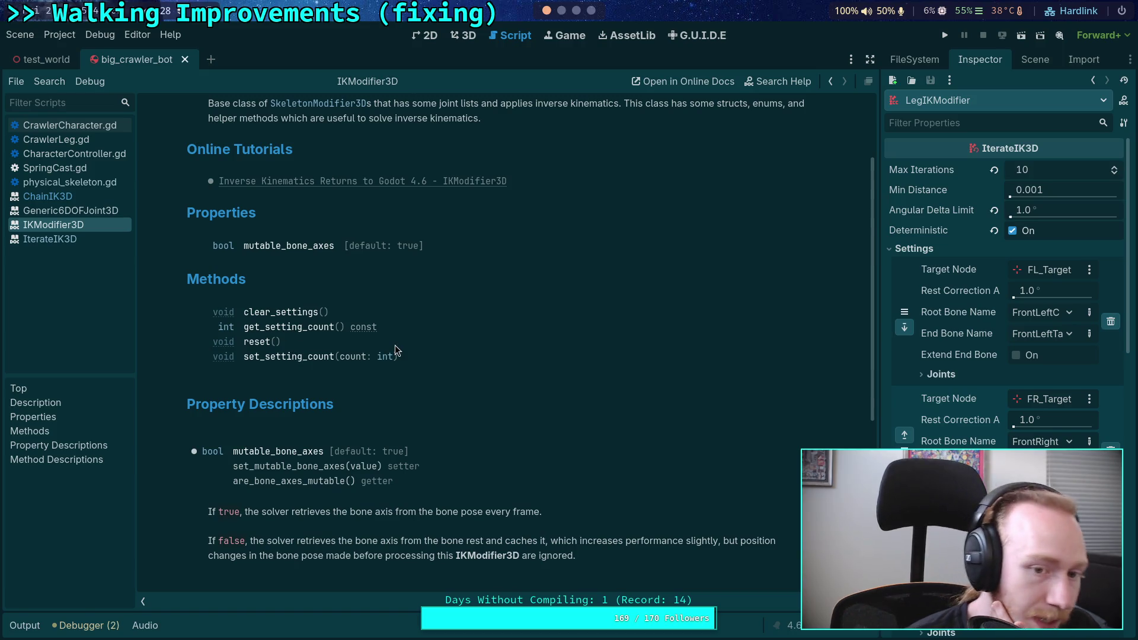
scroll(396, 350, down, 2)
scroll(395, 346, down, 3)
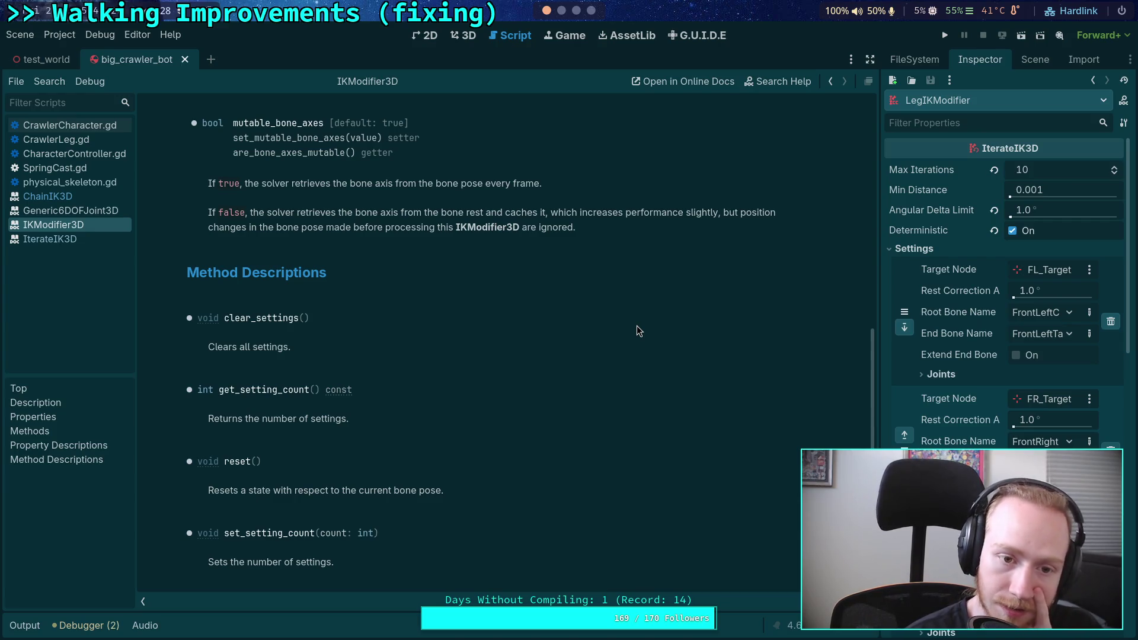
scroll(636, 330, up, 5)
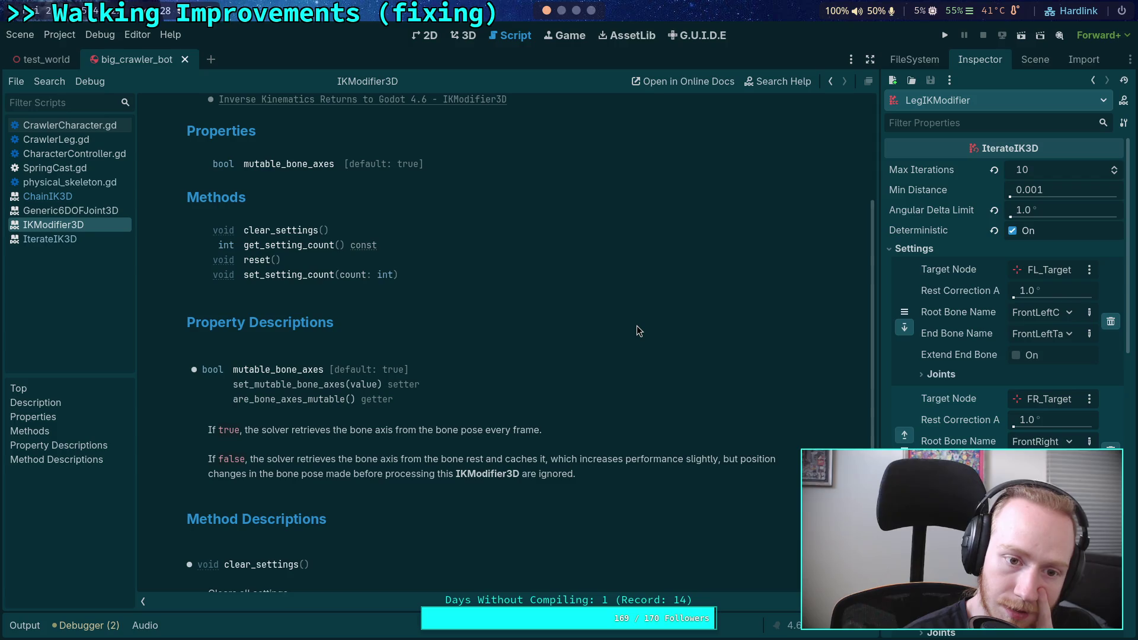
scroll(636, 330, up, 4)
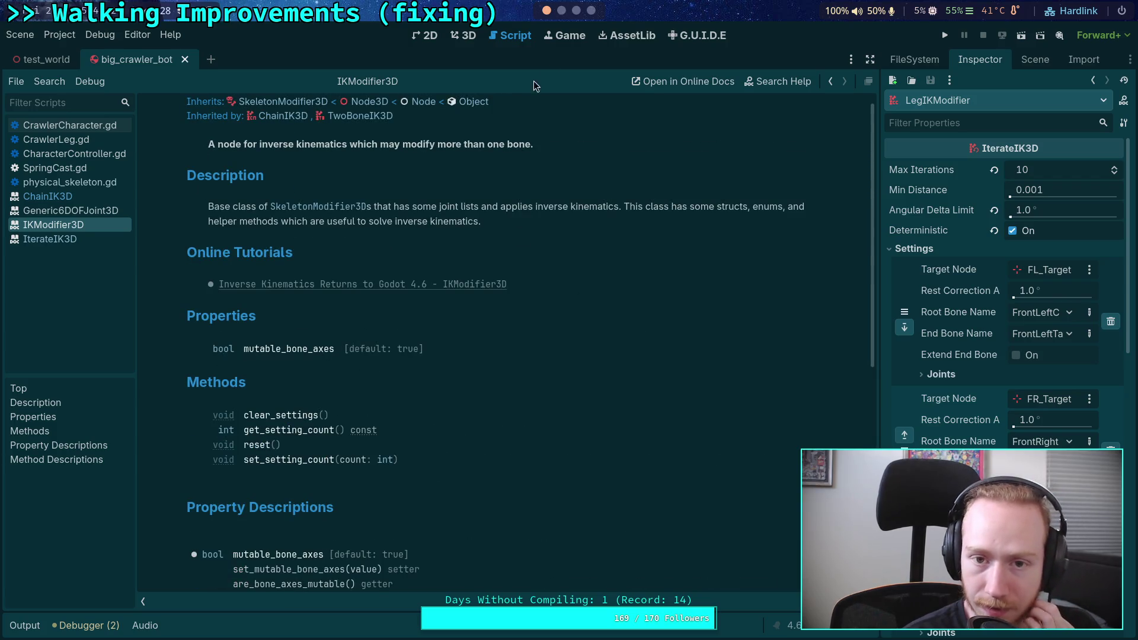
Step: Glance at the terminal and Obsidian workspaces, then return to the Godot editor
click(560, 10)
click(578, 12)
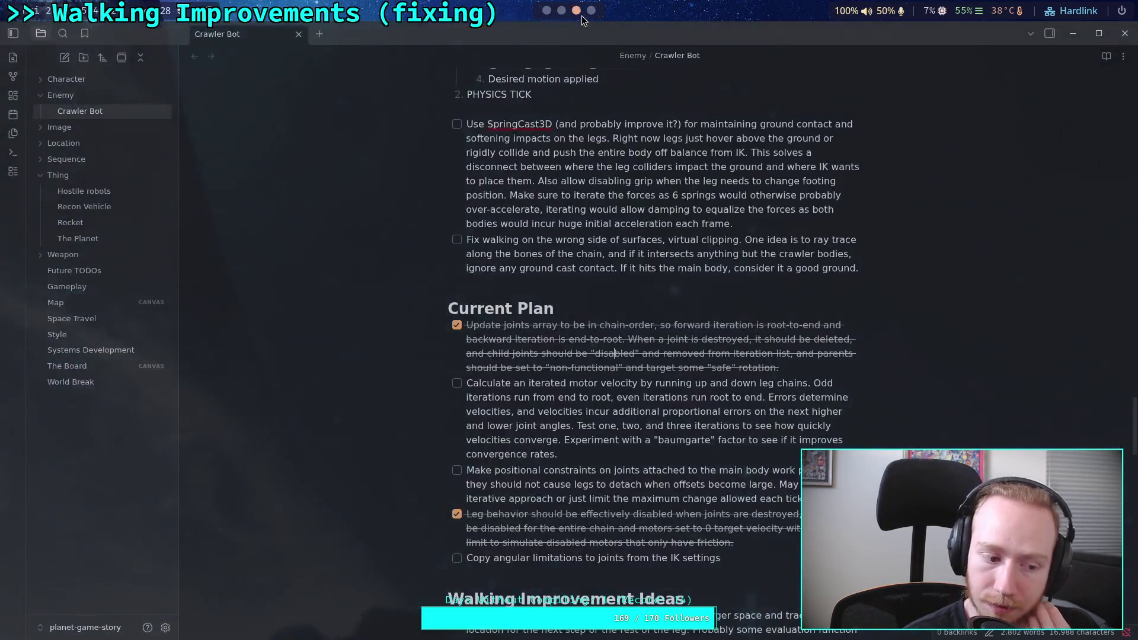
click(561, 14)
click(550, 16)
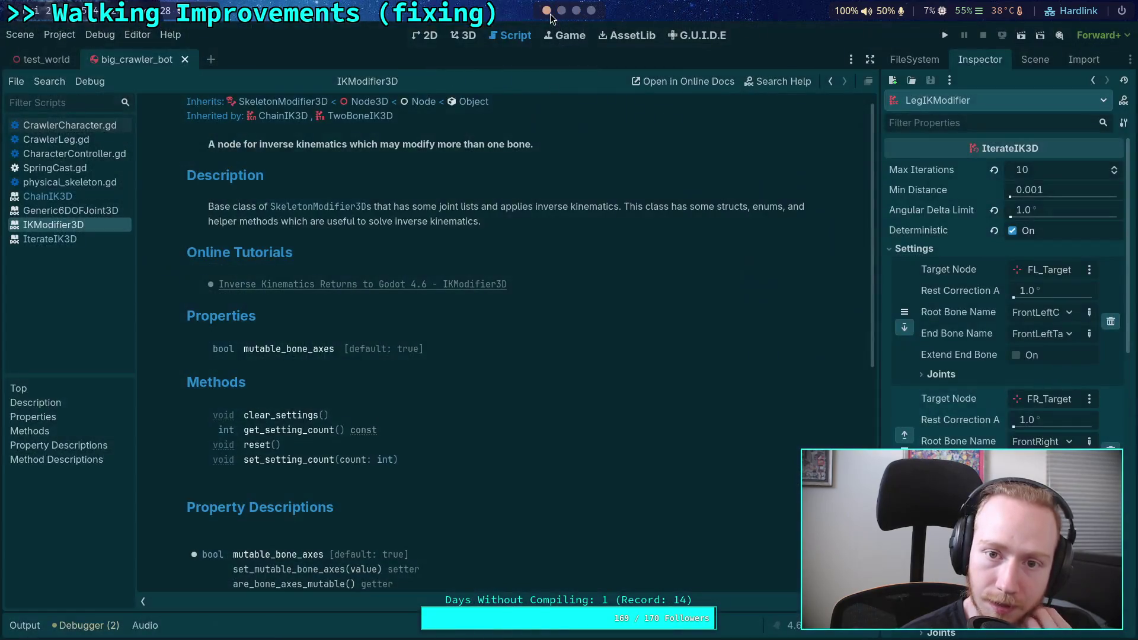
scroll(538, 274, down, 4)
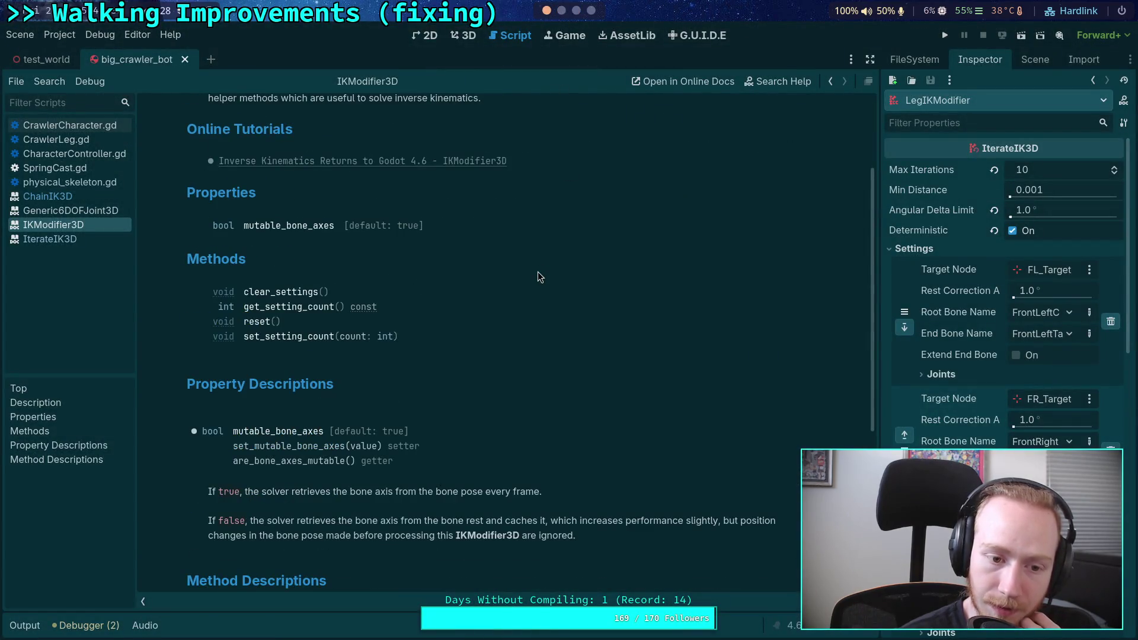
Step: Scroll through the LegIKModifier's per-leg target and bone settings, then switch to Obsidian
scroll(927, 395, down, 10)
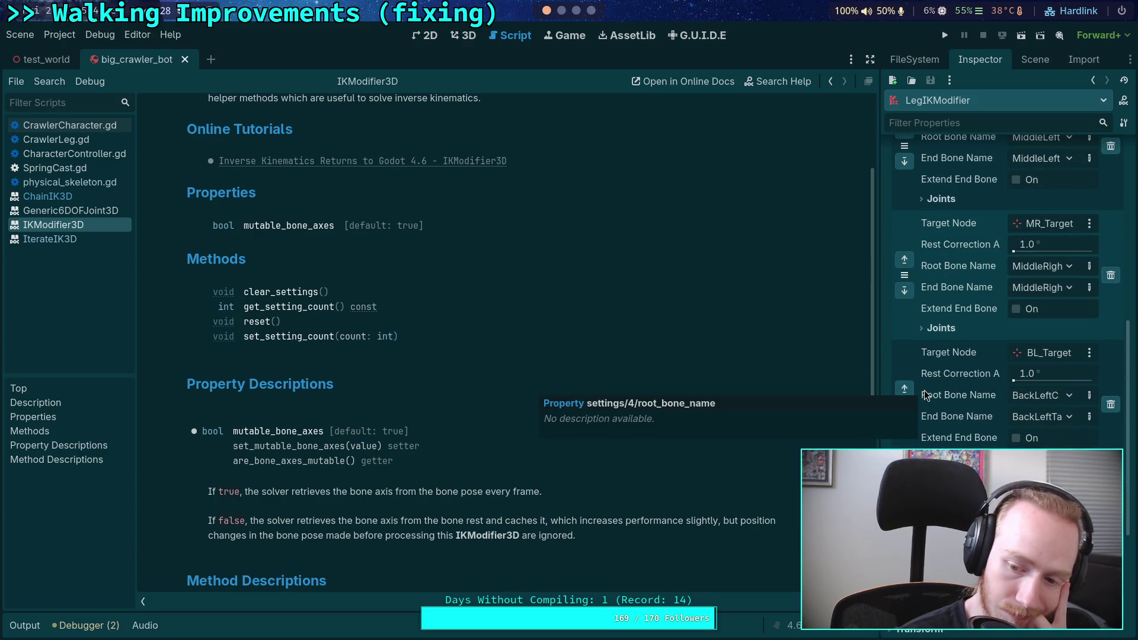
scroll(926, 396, up, 2)
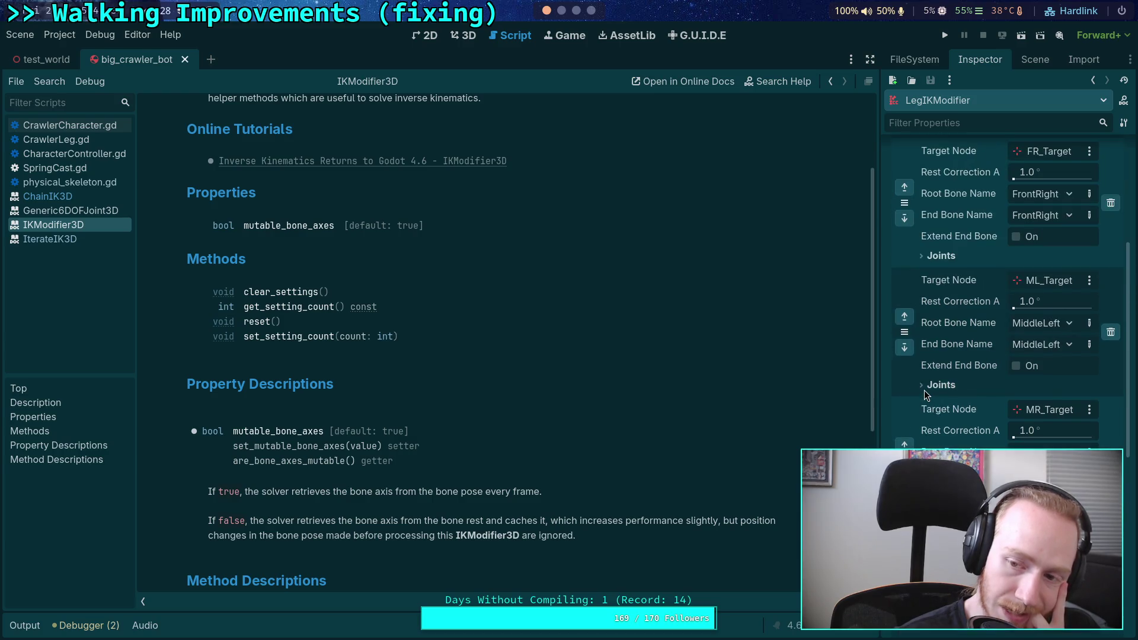
scroll(926, 396, up, 2)
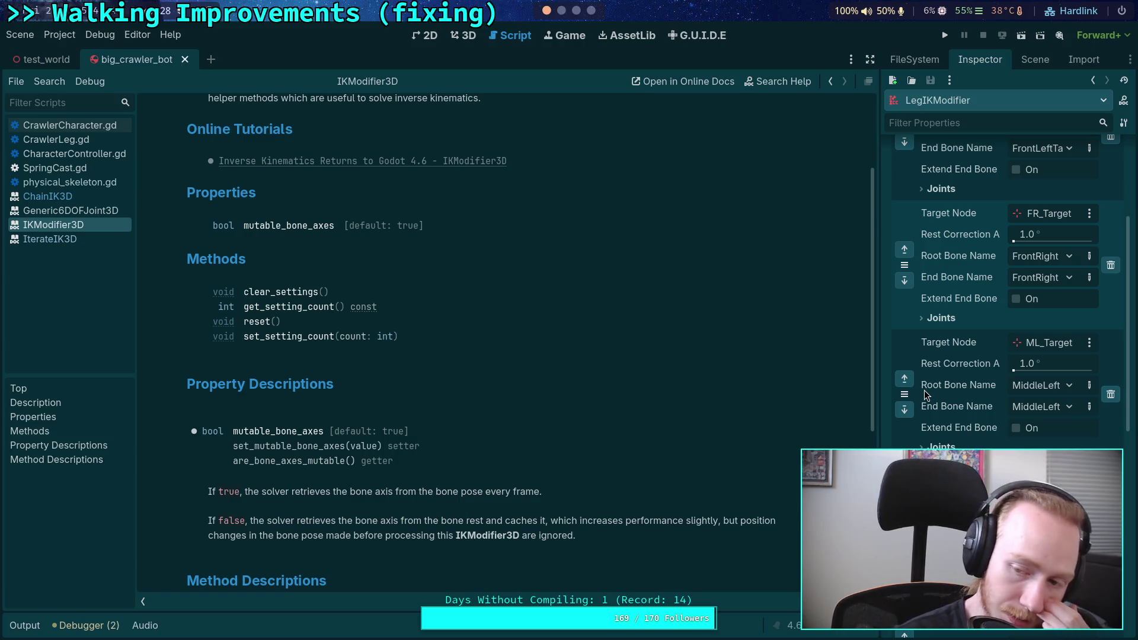
click(575, 11)
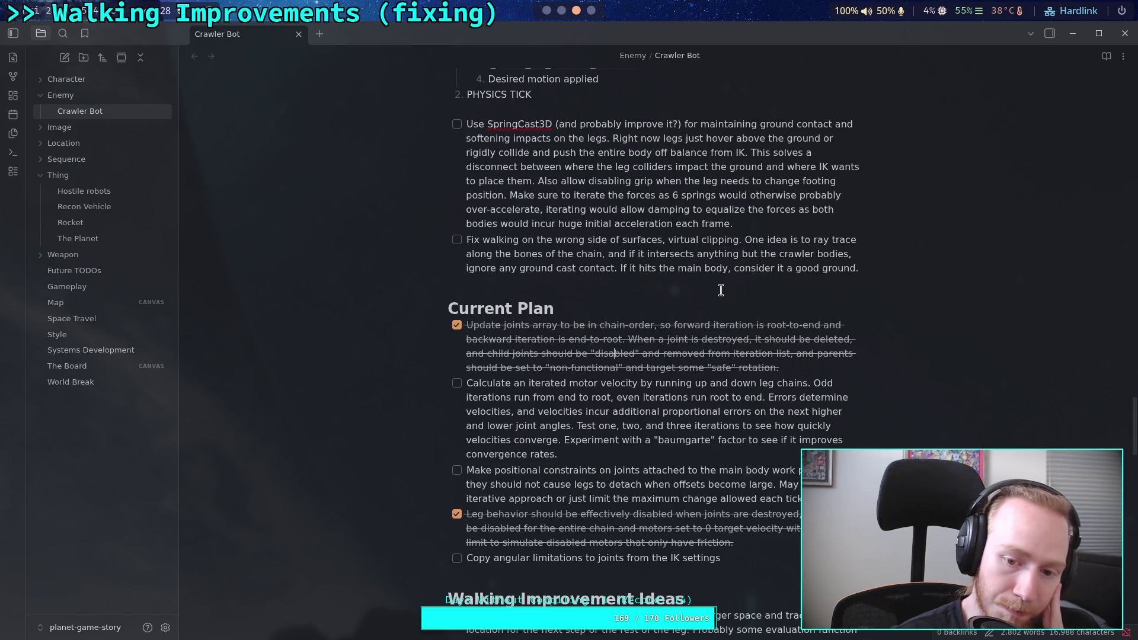
Step: Highlight the 'target a safe rotation' phrase in the Current Plan, then go to the terminal
drag(779, 367, 625, 367)
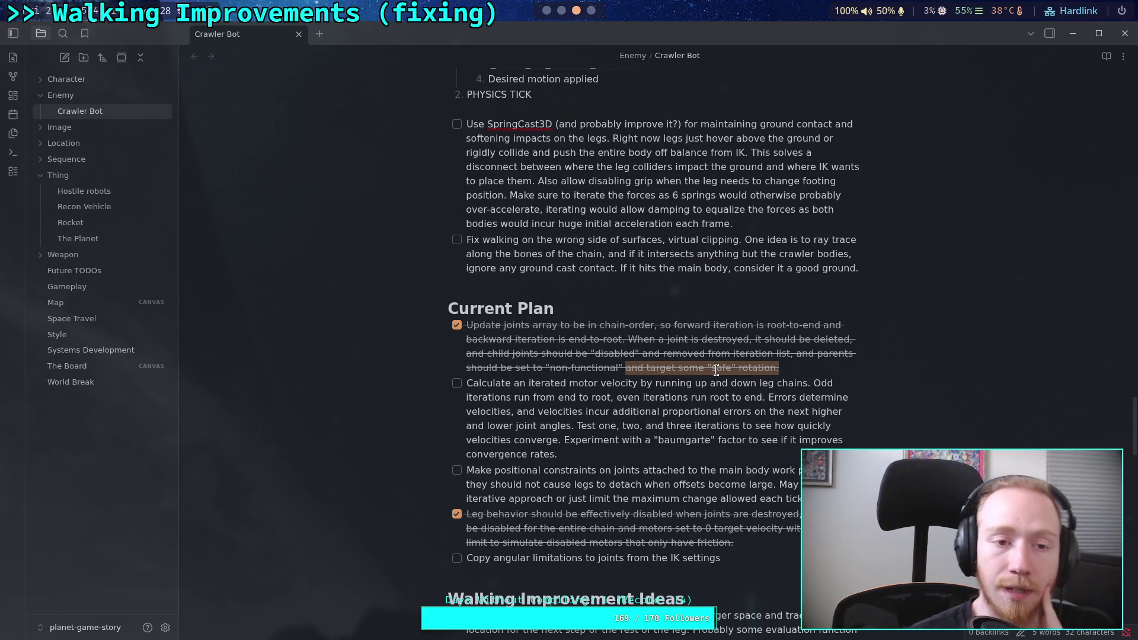
click(561, 12)
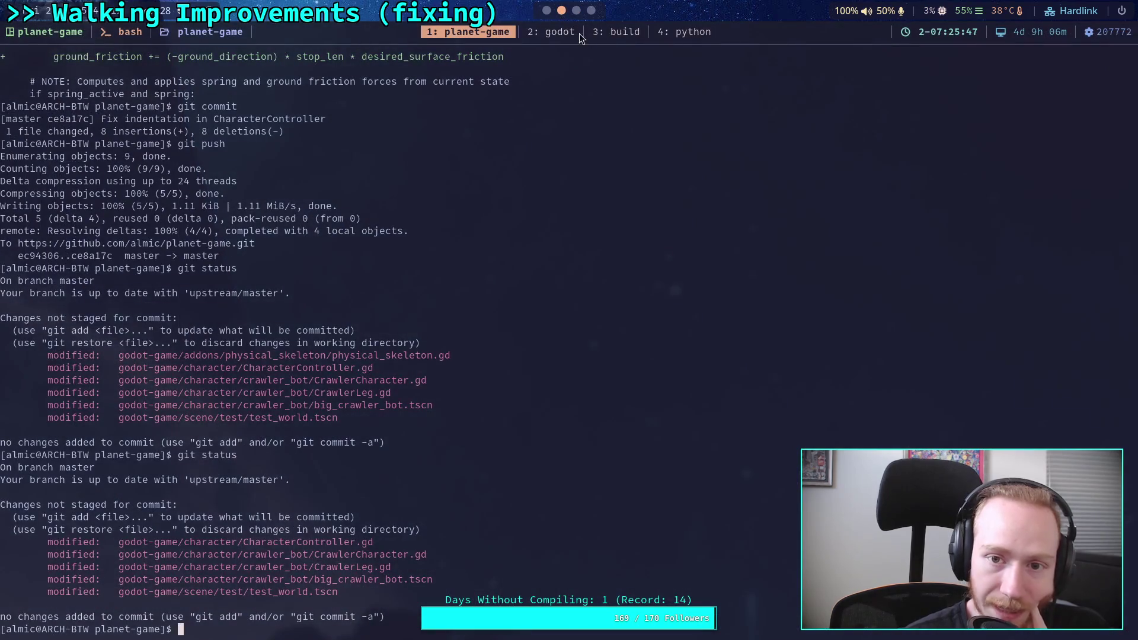
Step: View the tmux '3: build' and '2: godot' windows, then return to Godot
click(621, 36)
click(537, 36)
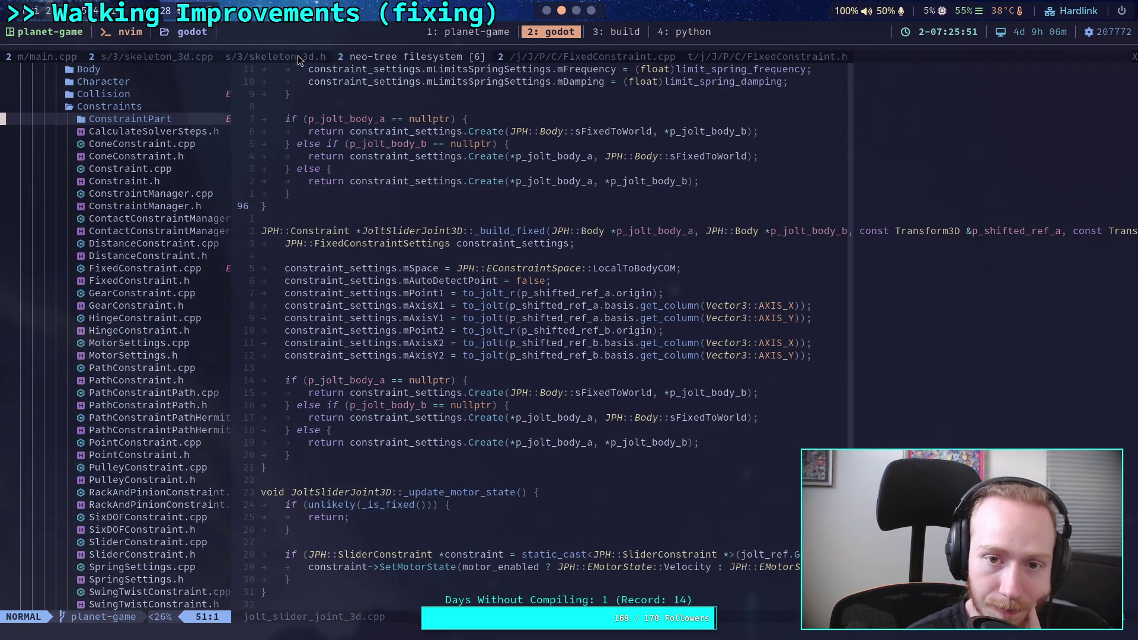
click(546, 11)
scroll(948, 302, up, 4)
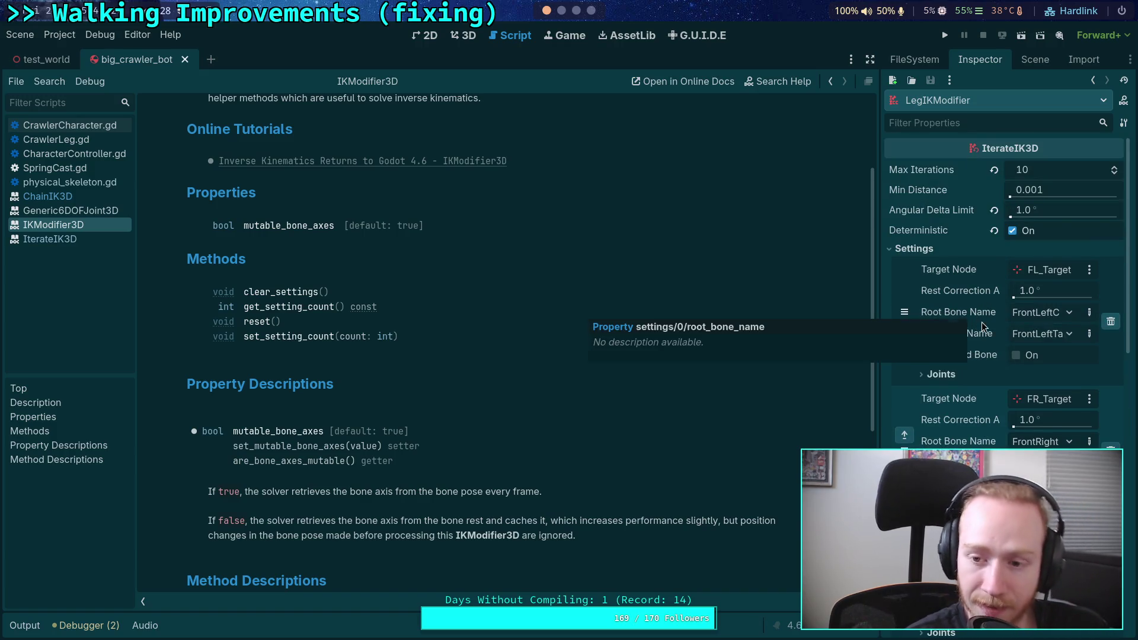
Step: Go through ChainIK3D to IterateIK3D's set_target_node description, then switch to the Neovim workspace
scroll(328, 294, up, 3)
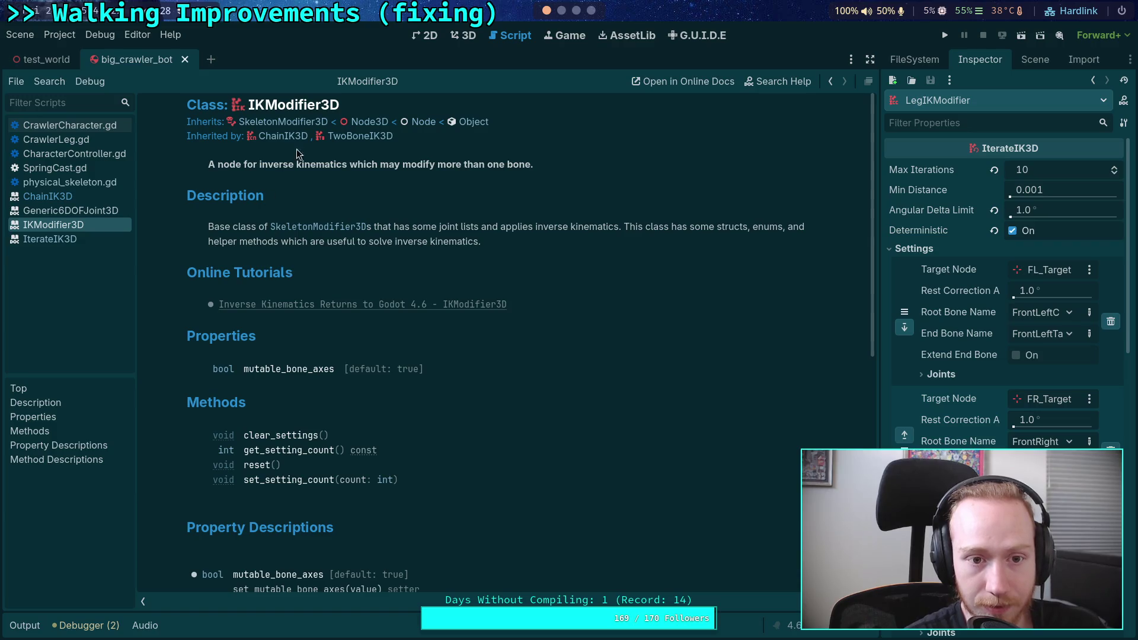
click(305, 132)
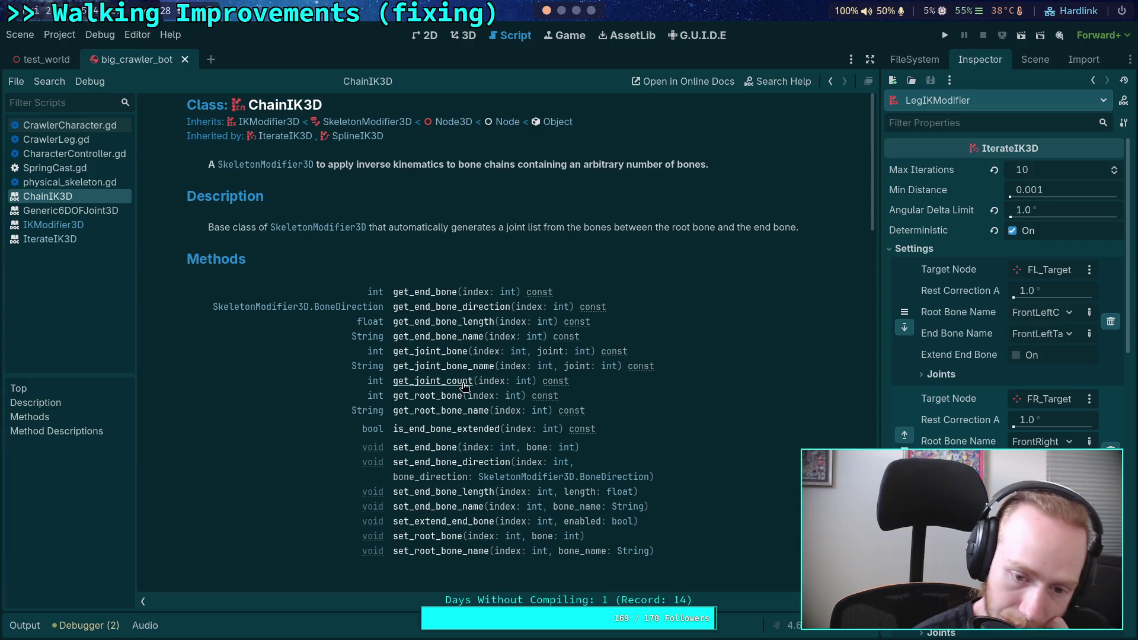
scroll(465, 387, down, 2)
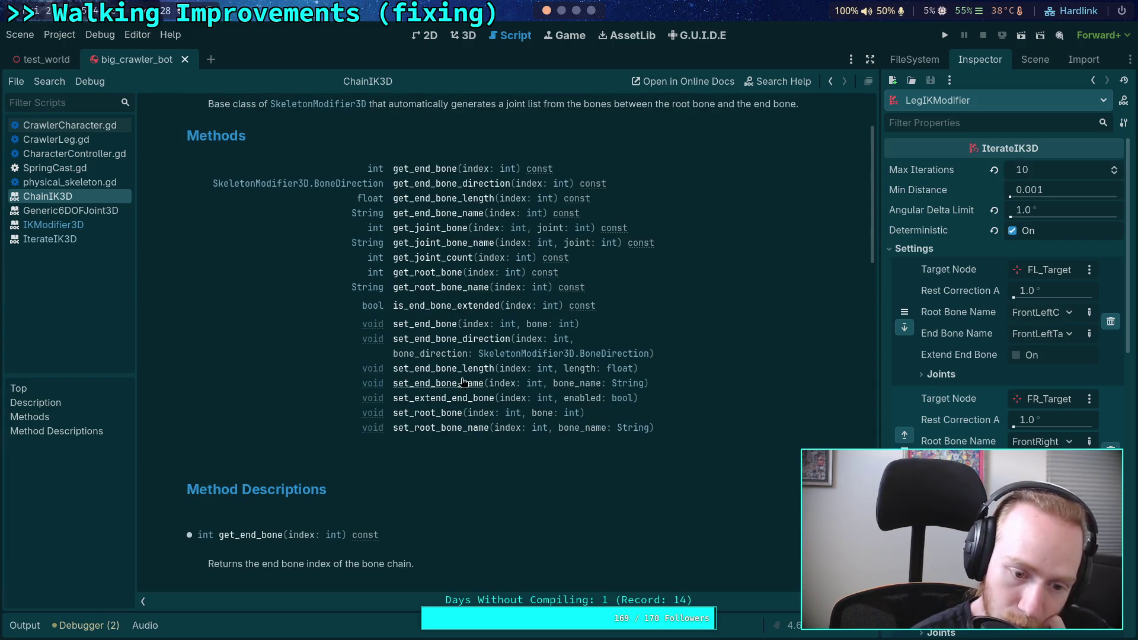
scroll(463, 383, up, 2)
click(273, 137)
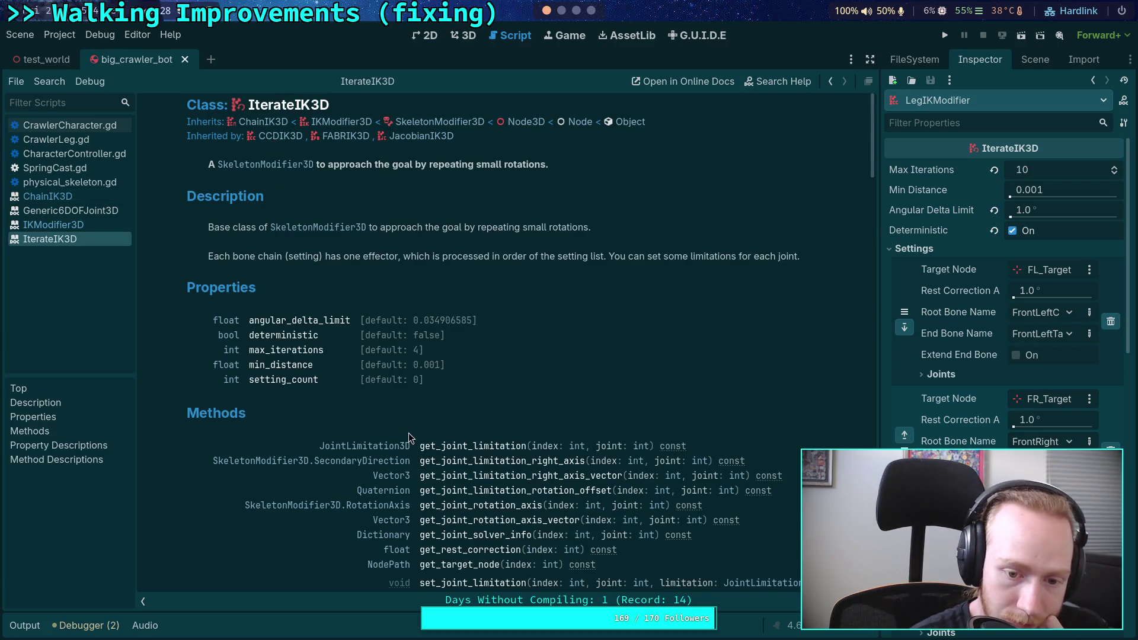
scroll(450, 432, down, 4)
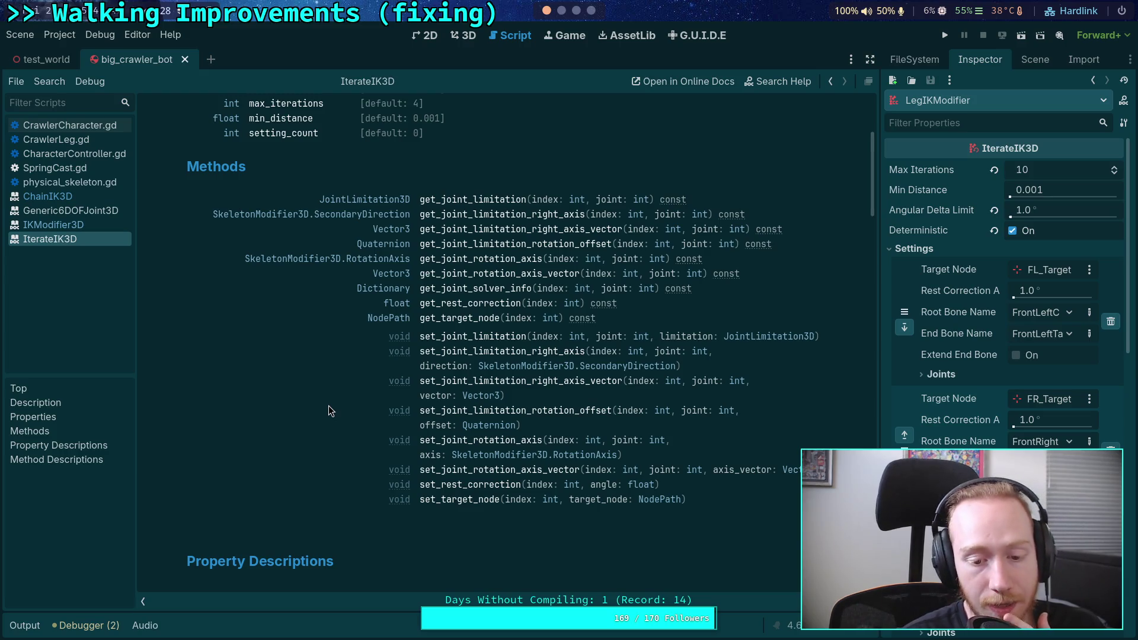
click(463, 500)
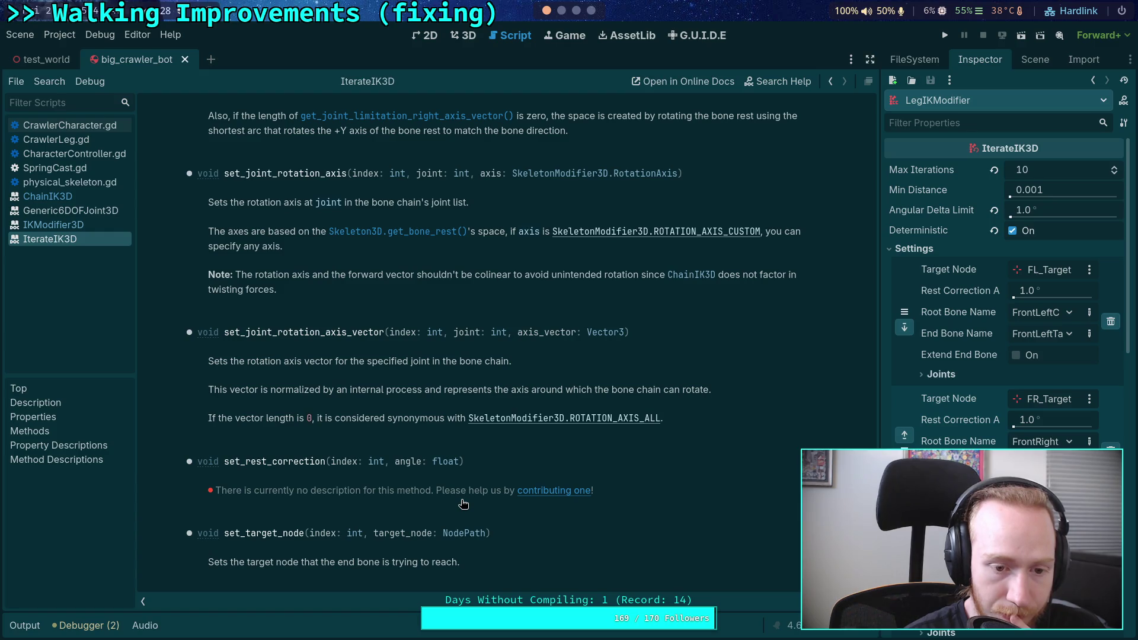
click(562, 10)
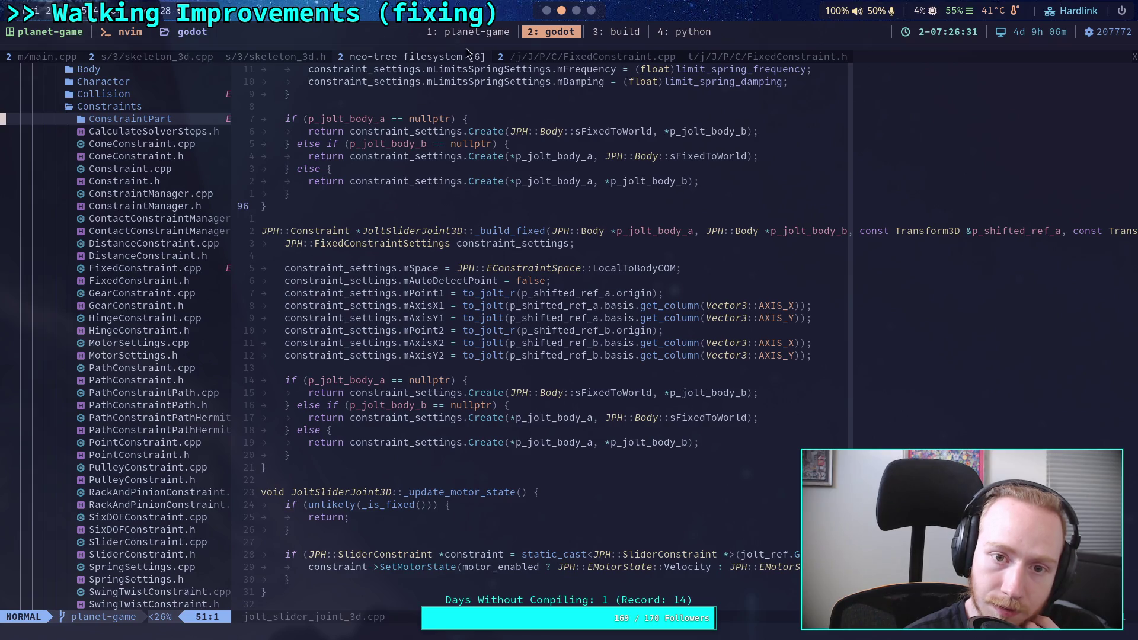
Step: Browse the Physics source tree and look through skeleton_3d.cpp and skeleton_3d.h in Neovim
click(415, 78)
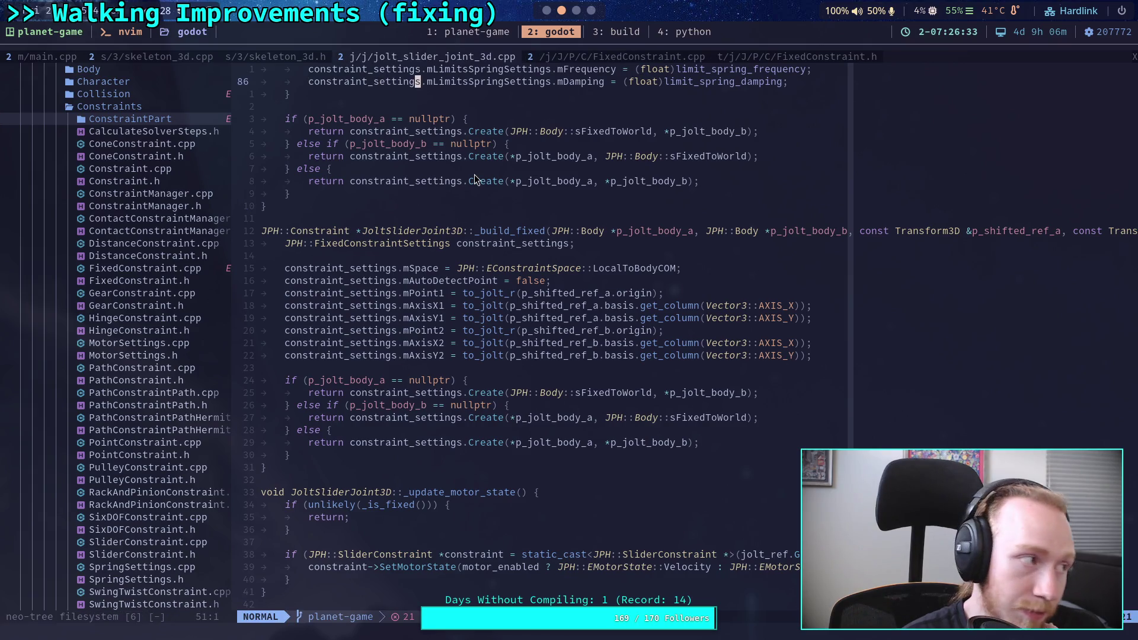
click(535, 219)
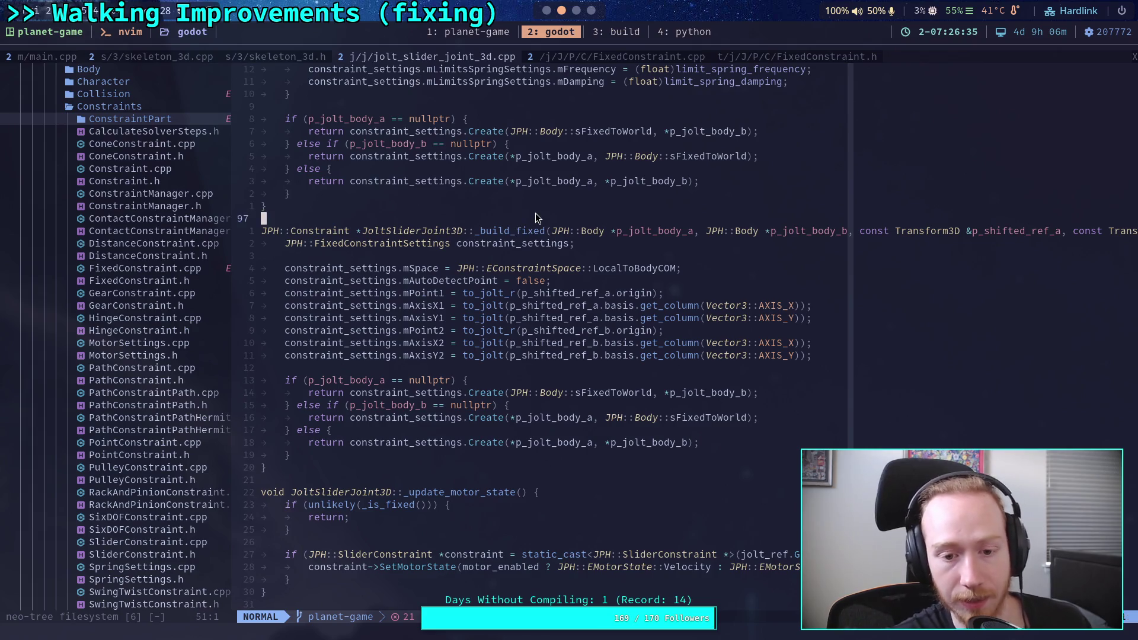
click(131, 274)
key(C)
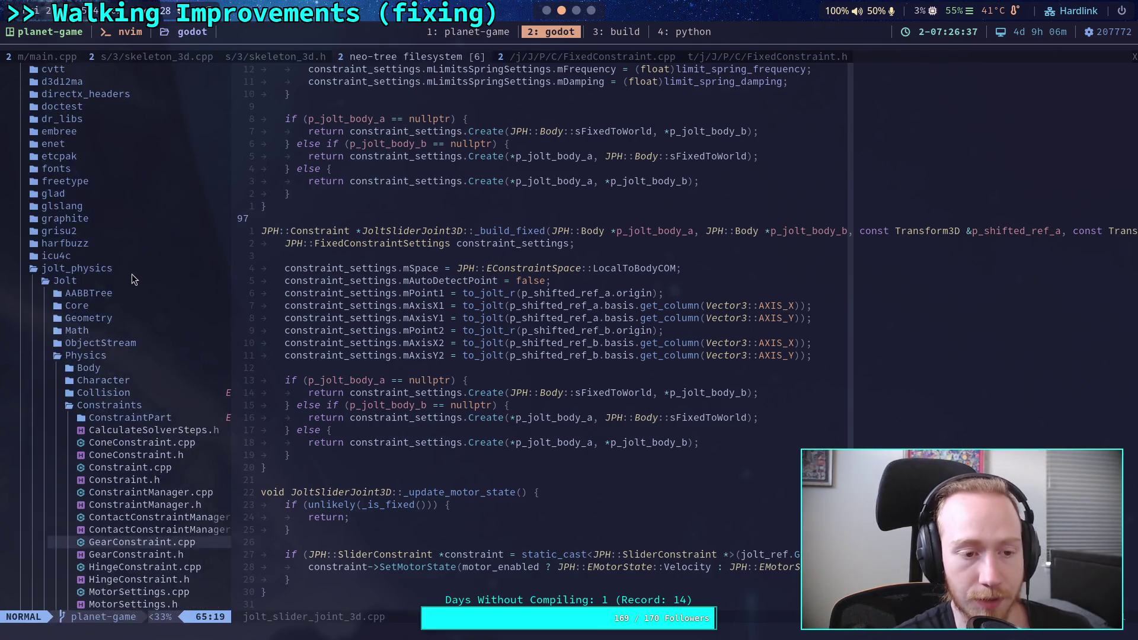
key(C)
click(154, 59)
click(281, 60)
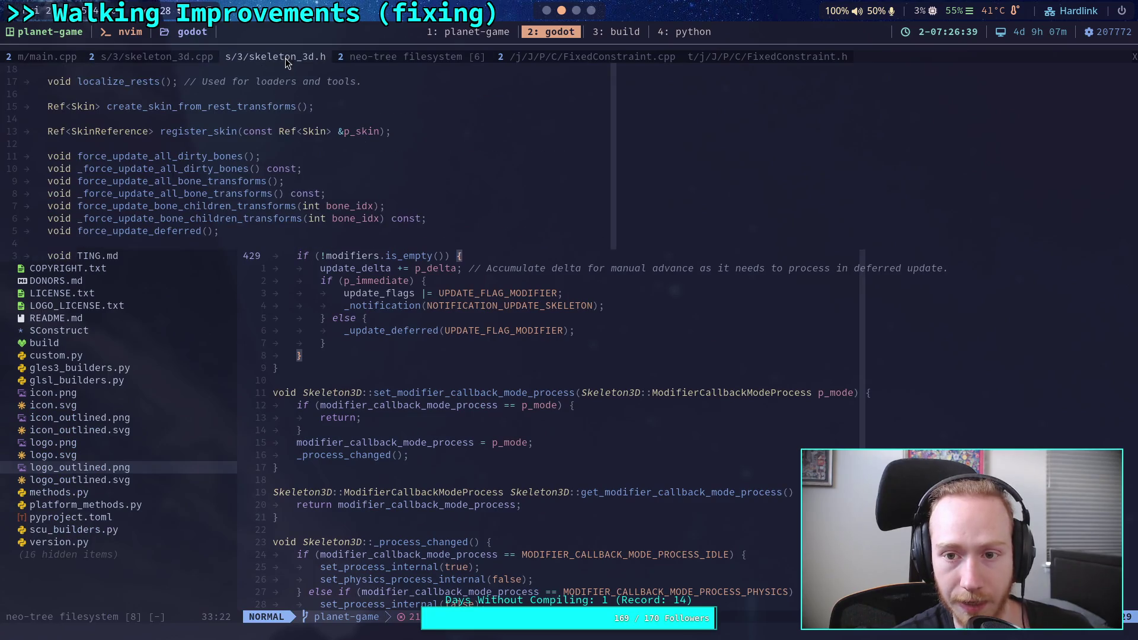
click(236, 279)
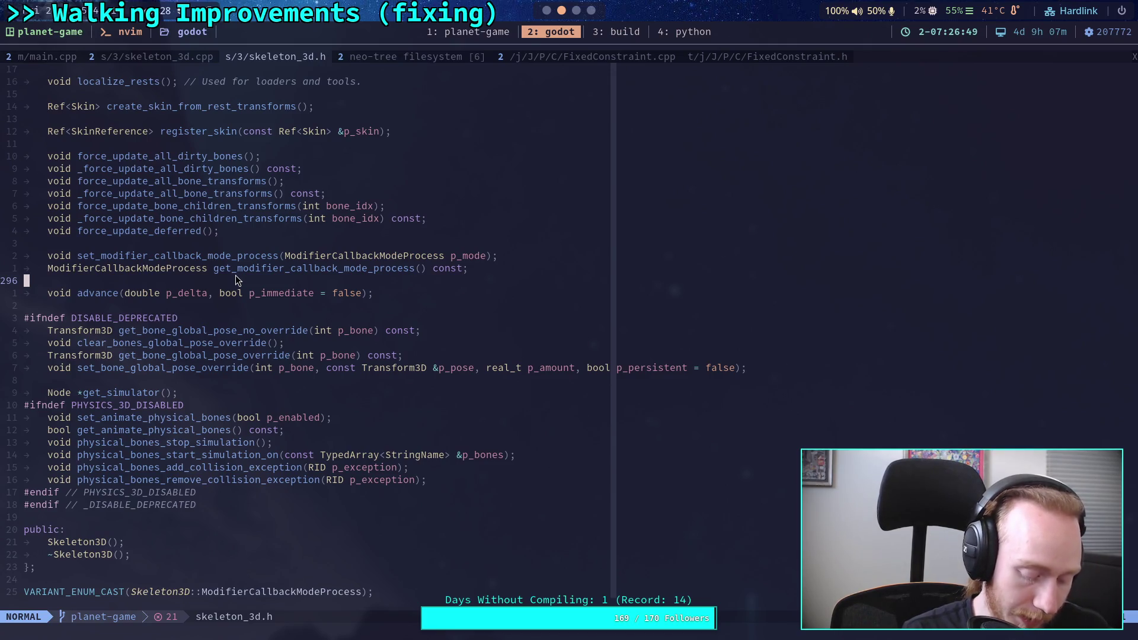
Step: Open scene/3d/chain_ik_3d.cpp with find-files and search it for target_node
key(space)
key(f)
key(f)
text(chain_ik)
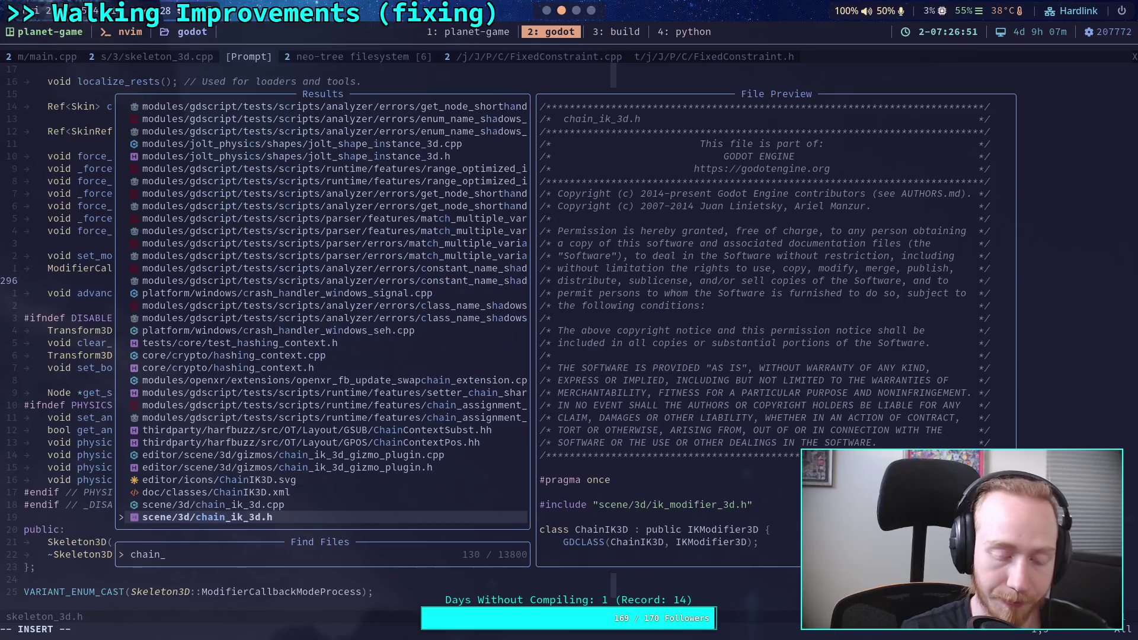
key(Return)
key(/)
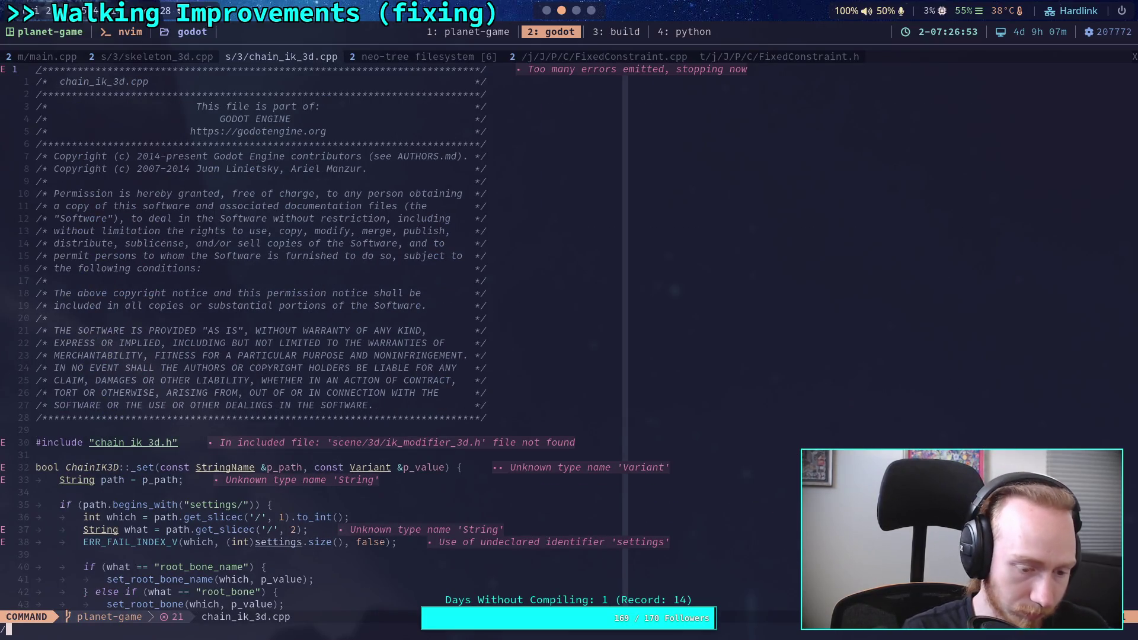
text(target_node)
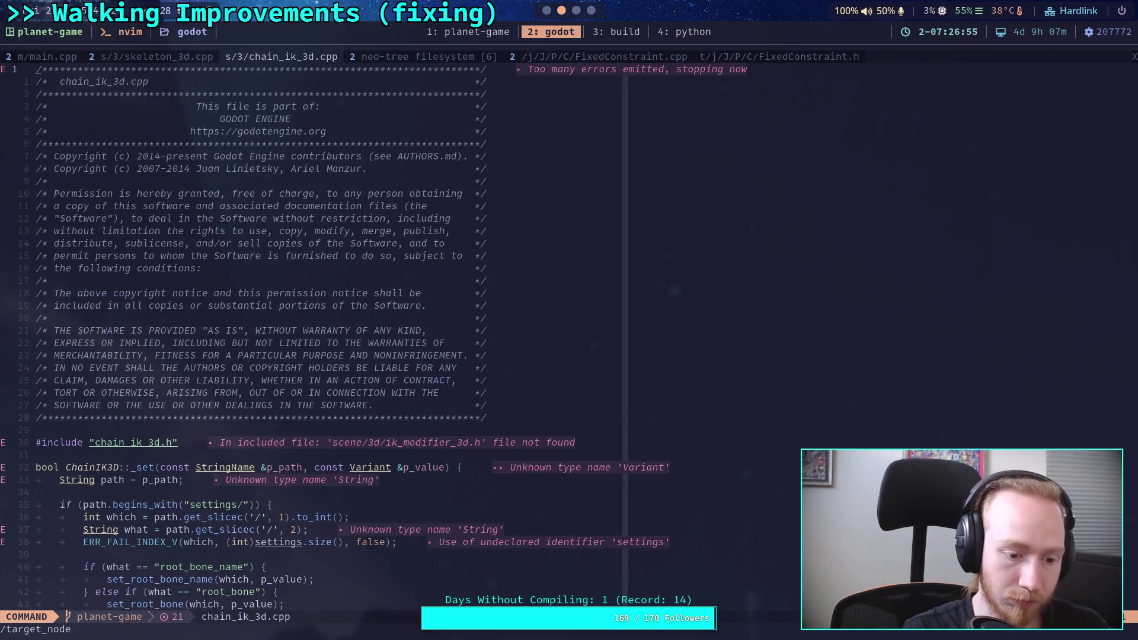
key(Return)
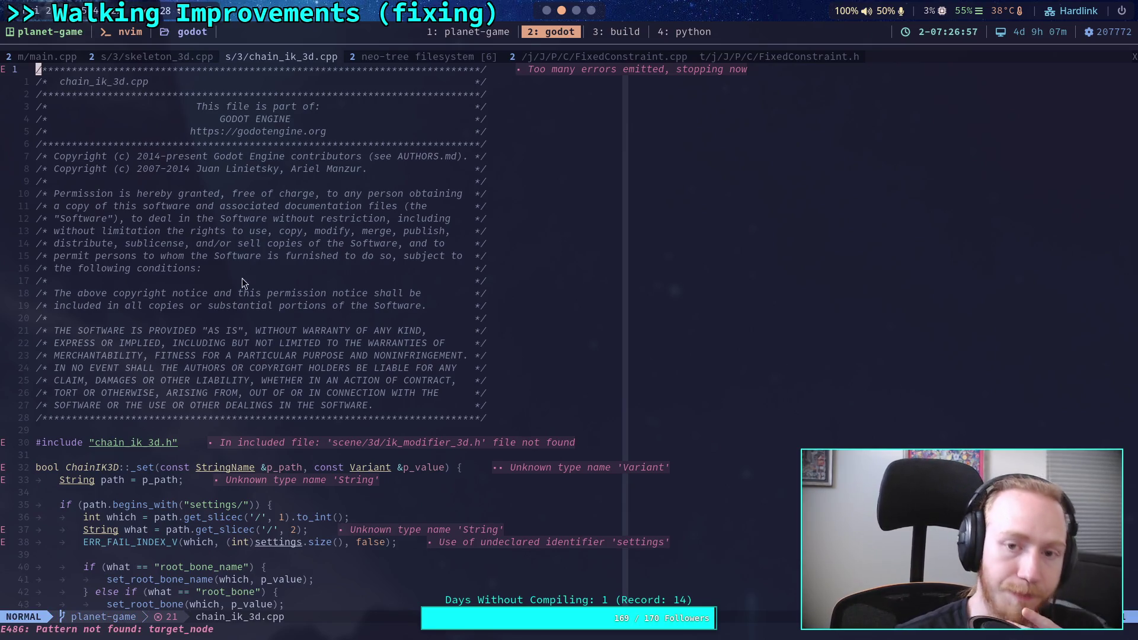
click(546, 11)
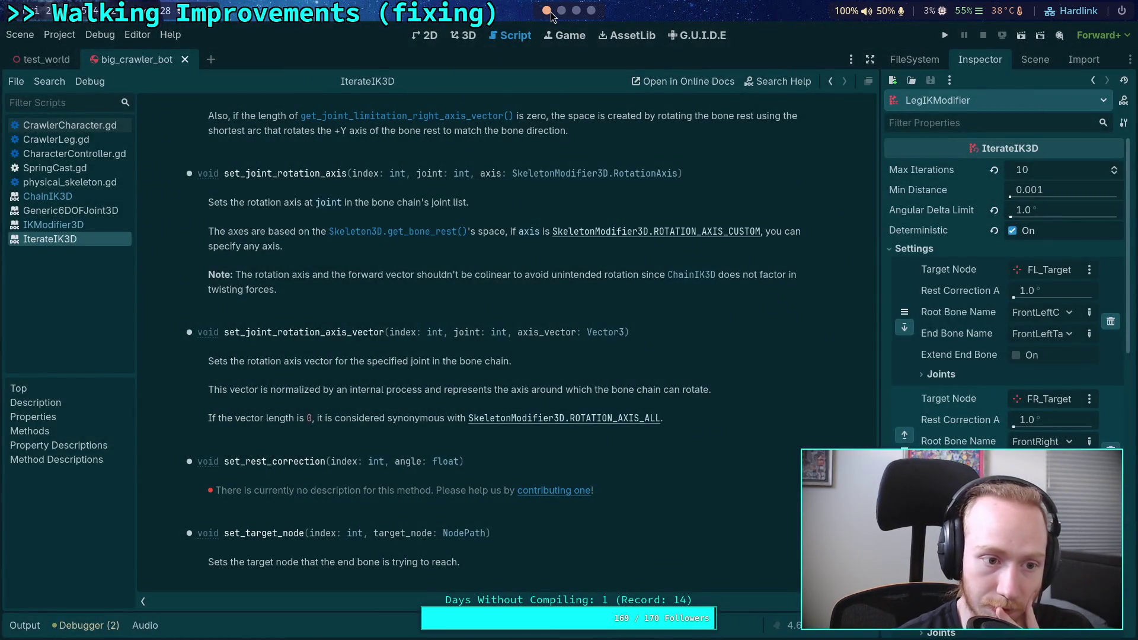
click(561, 10)
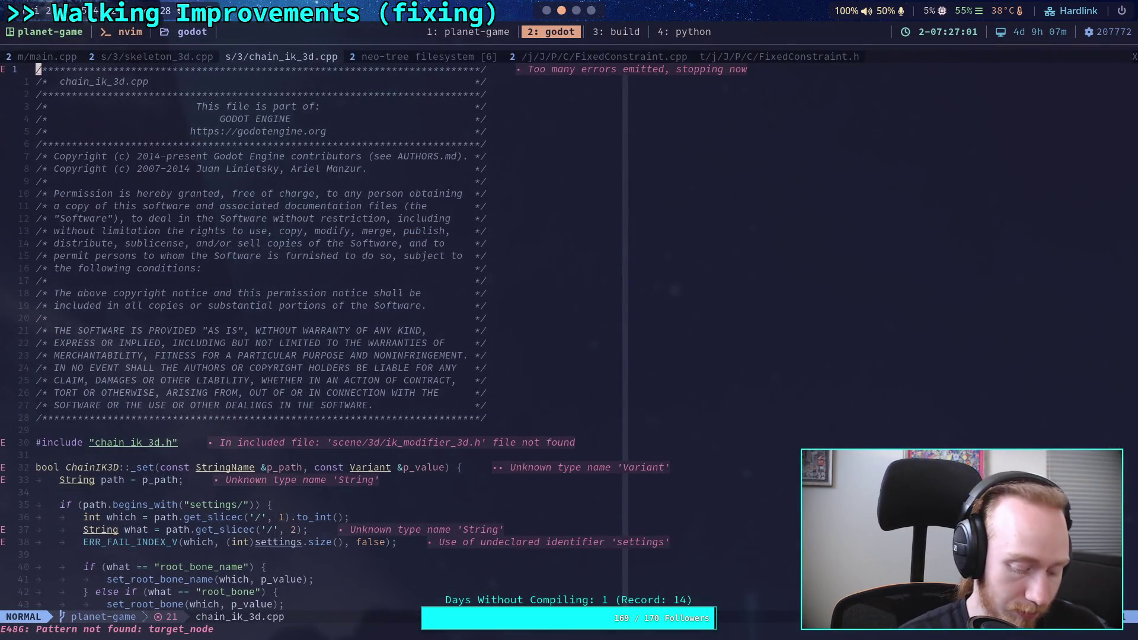
Step: Open iterate_ik_3d.cpp and step through its target_node matches to line 121
key(space)
key(f)
key(f)
text(iterat)
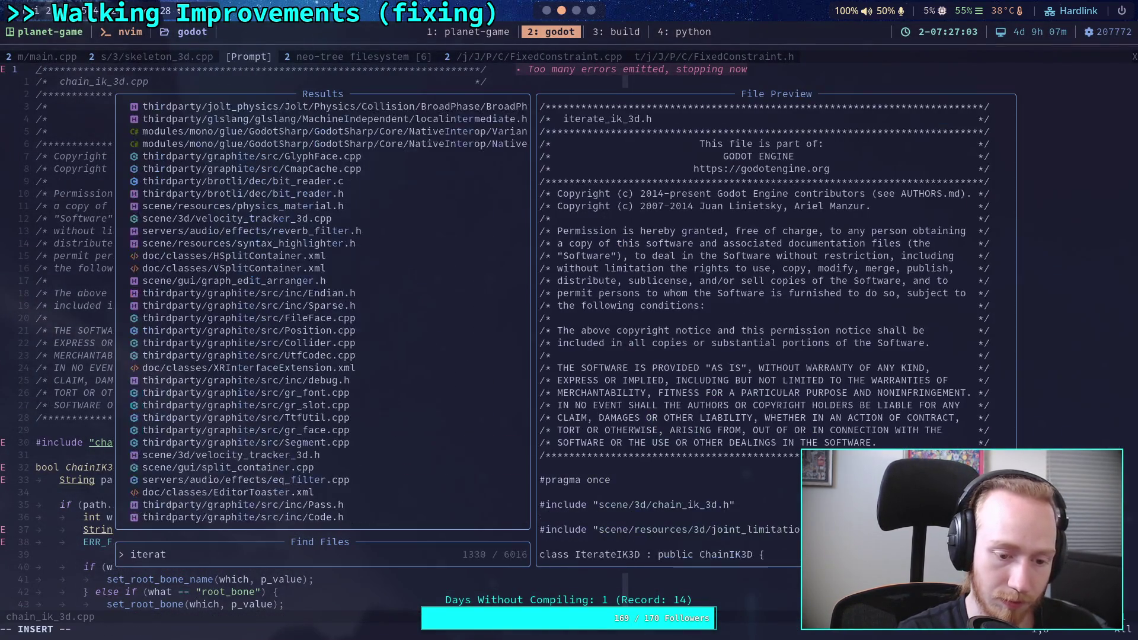
text(e_ik_3d.cpp)
key(Return)
text(/)
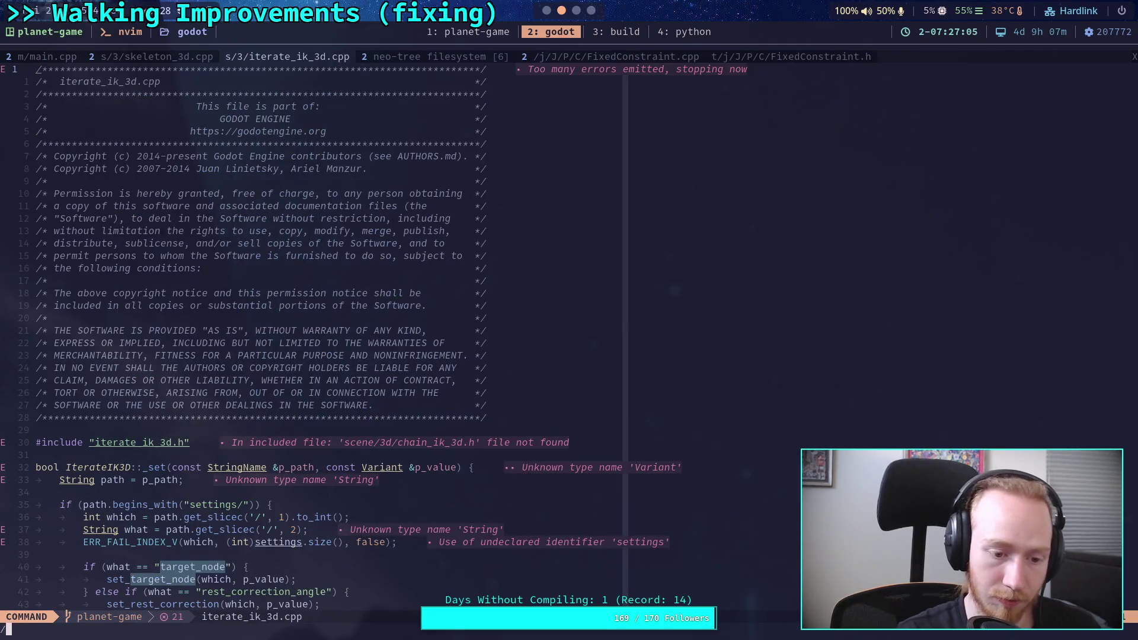
text(target_node)
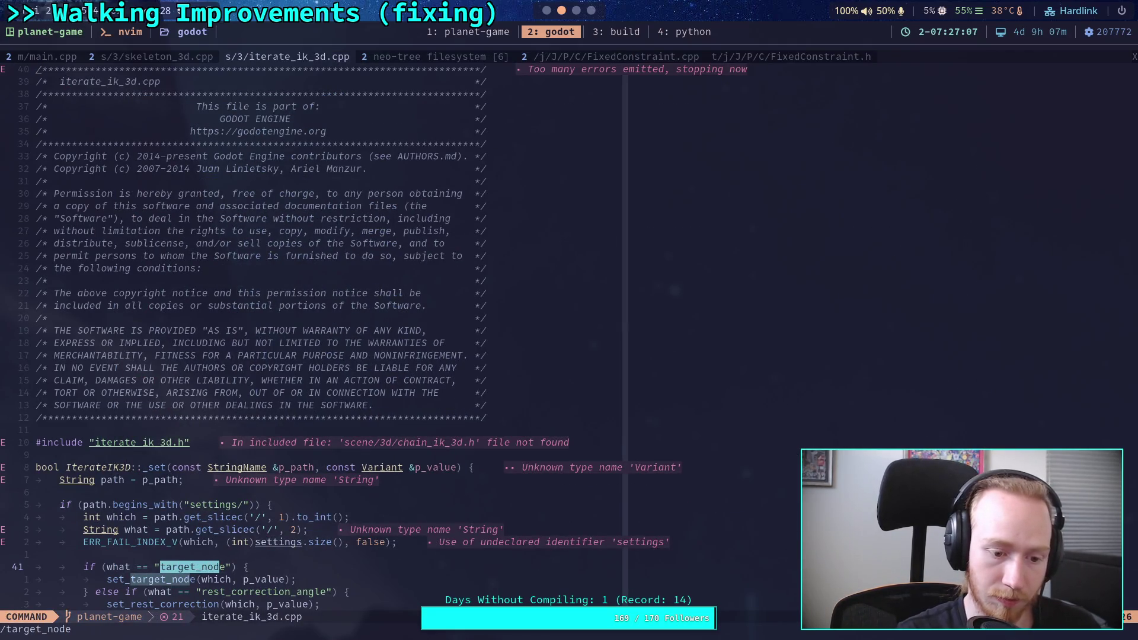
key(Return)
key(n)
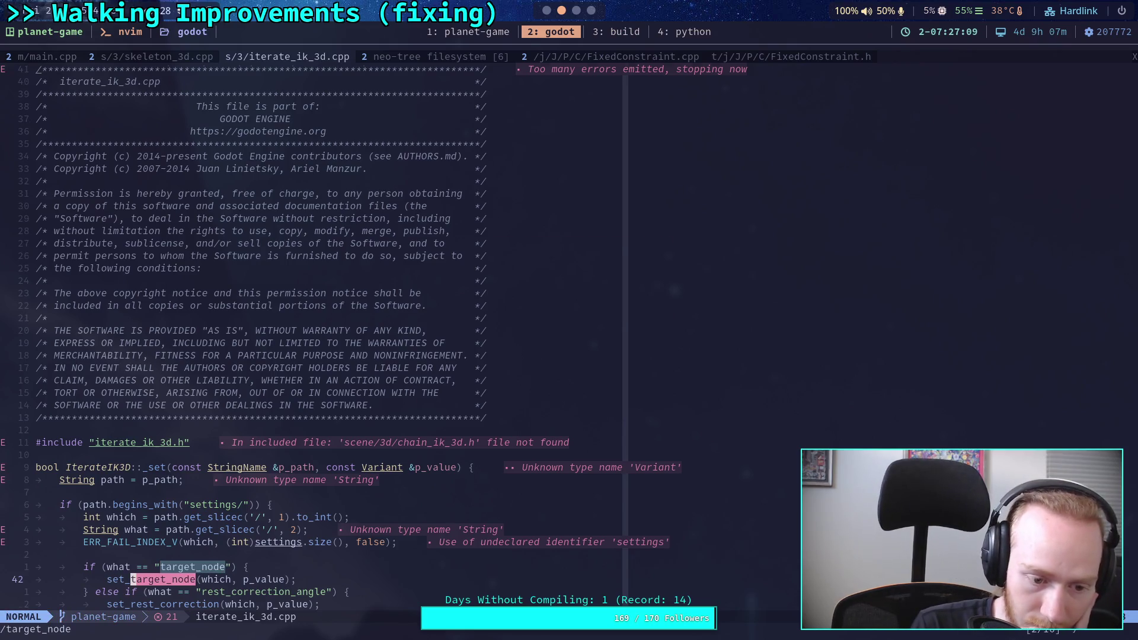
key(n)
key(n)
key(n)
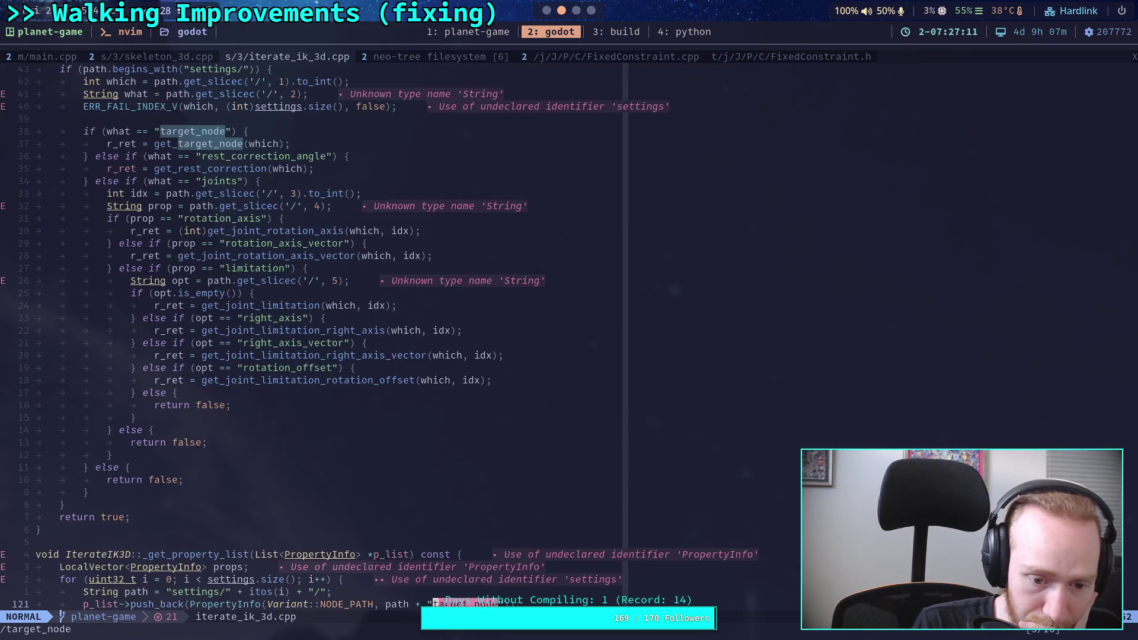
key(n)
key(n)
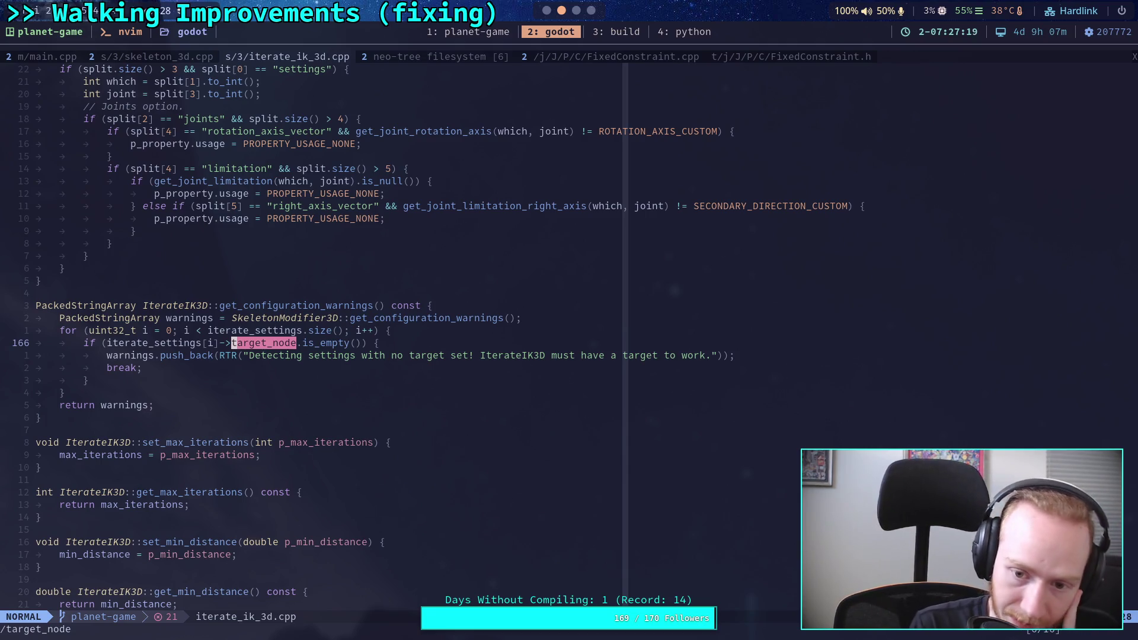
Step: Follow target_node matches into _process_ik and select the 'continue; // Abort.' line
key(n)
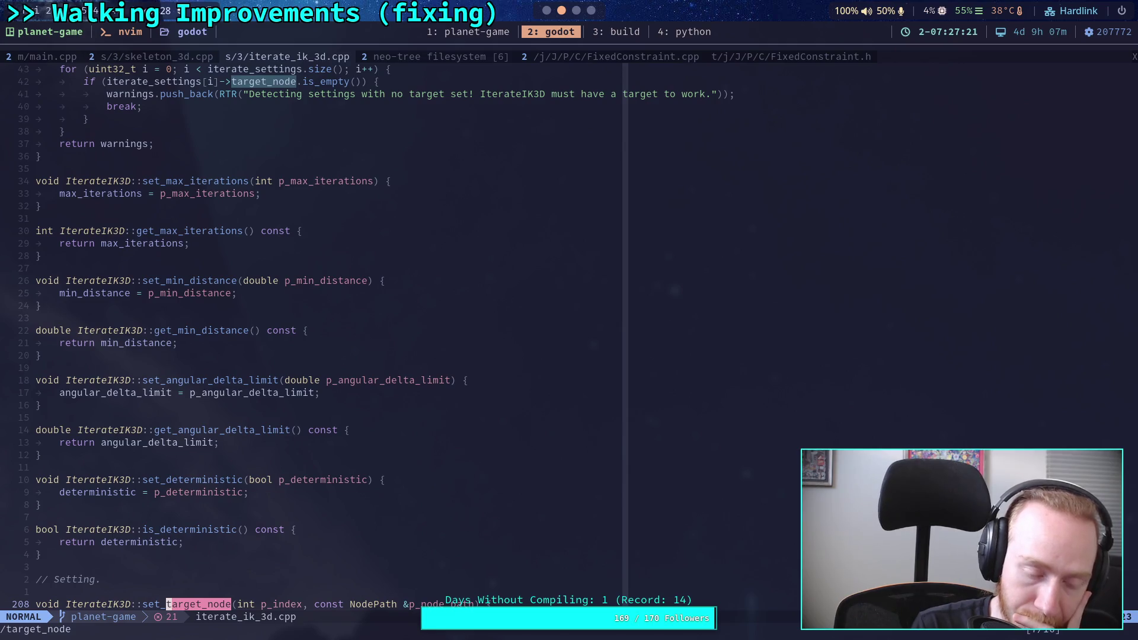
scroll(562, 160, down, 7)
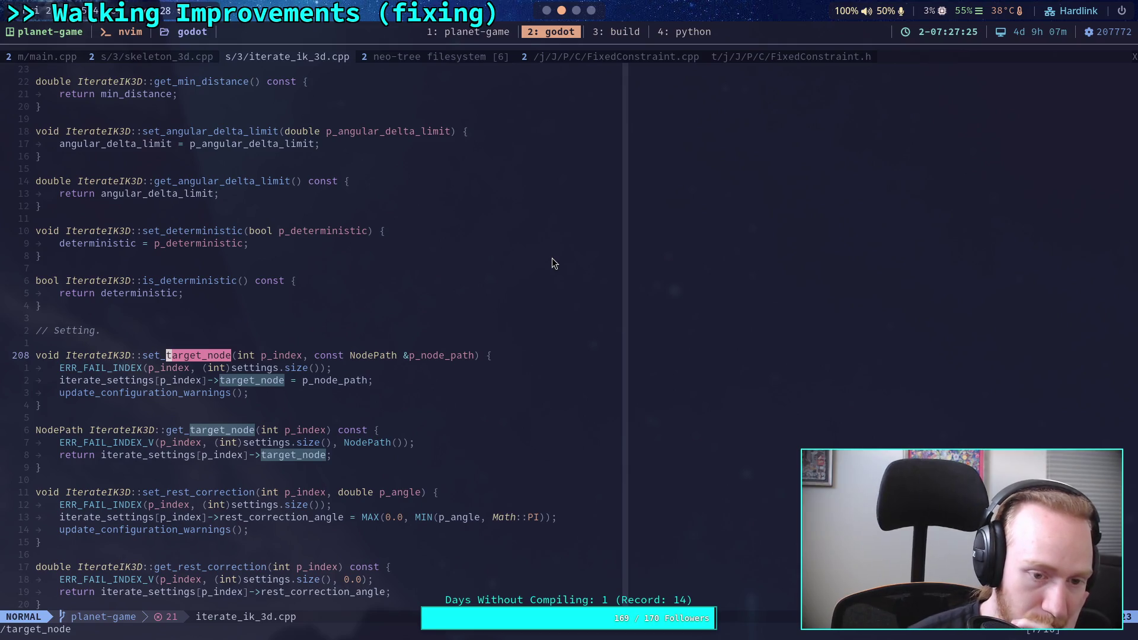
key(n)
key(n)
key(n)
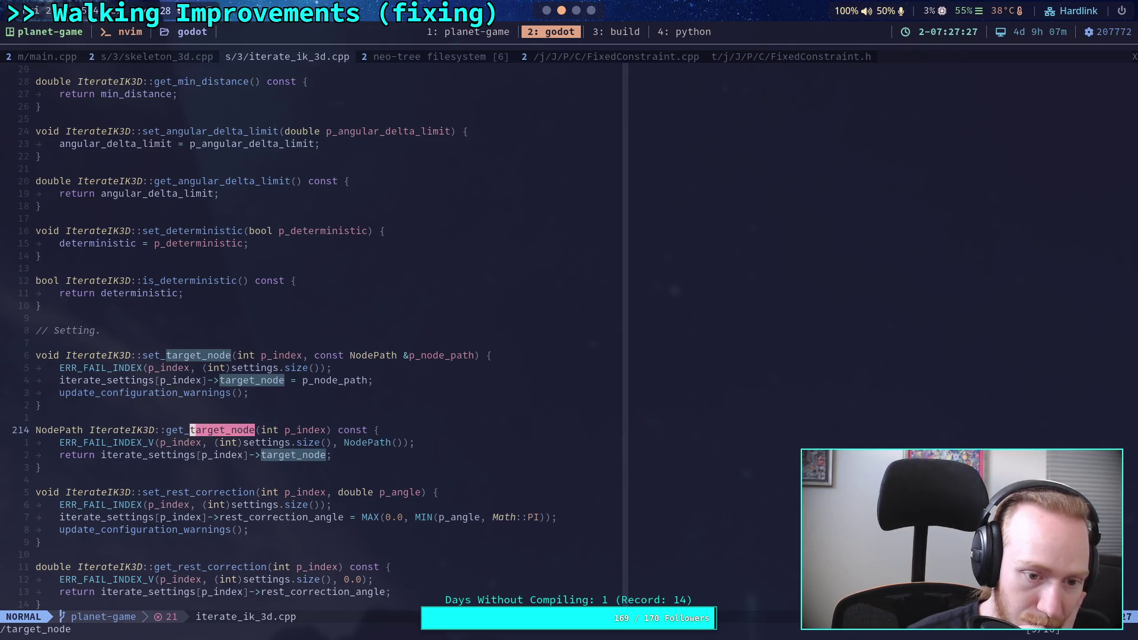
key(n)
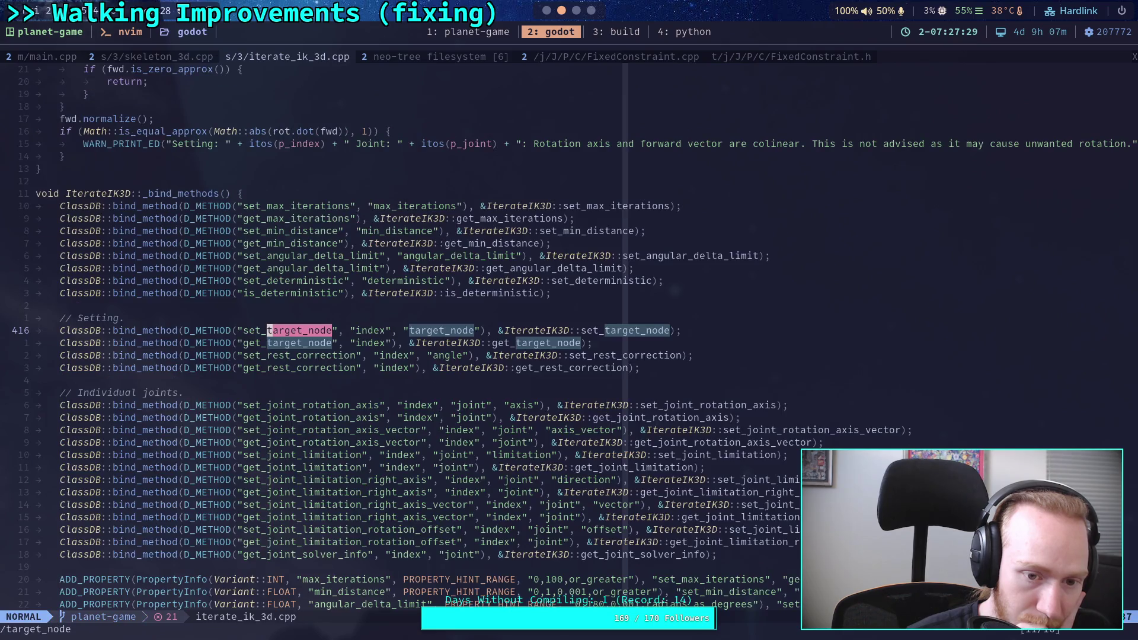
key(slash)
key(Return)
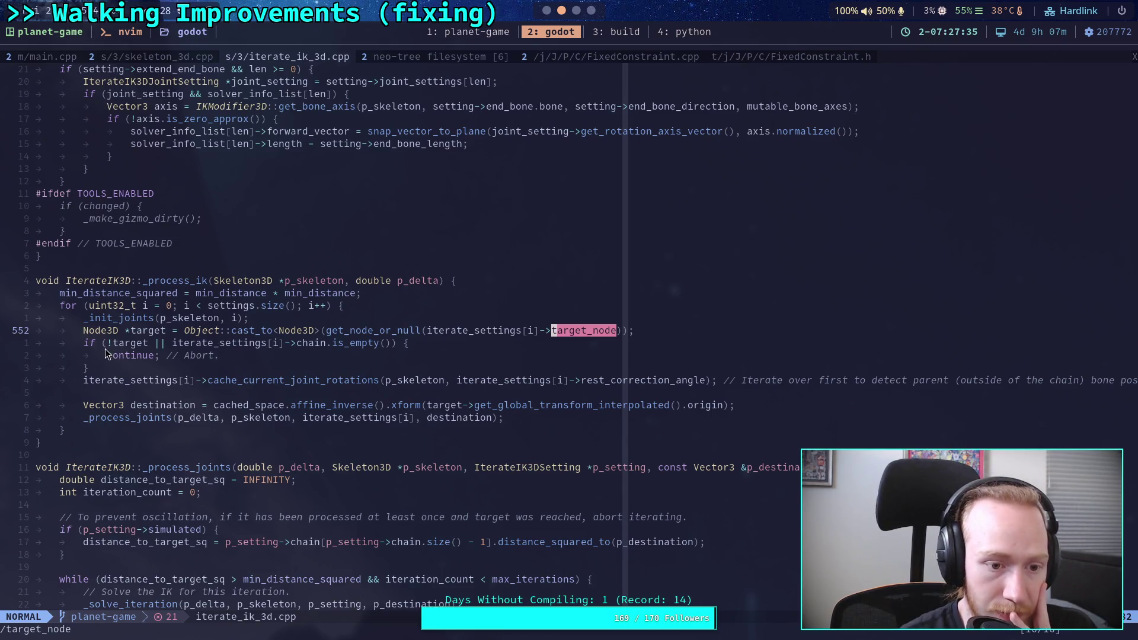
drag(107, 355, 216, 359)
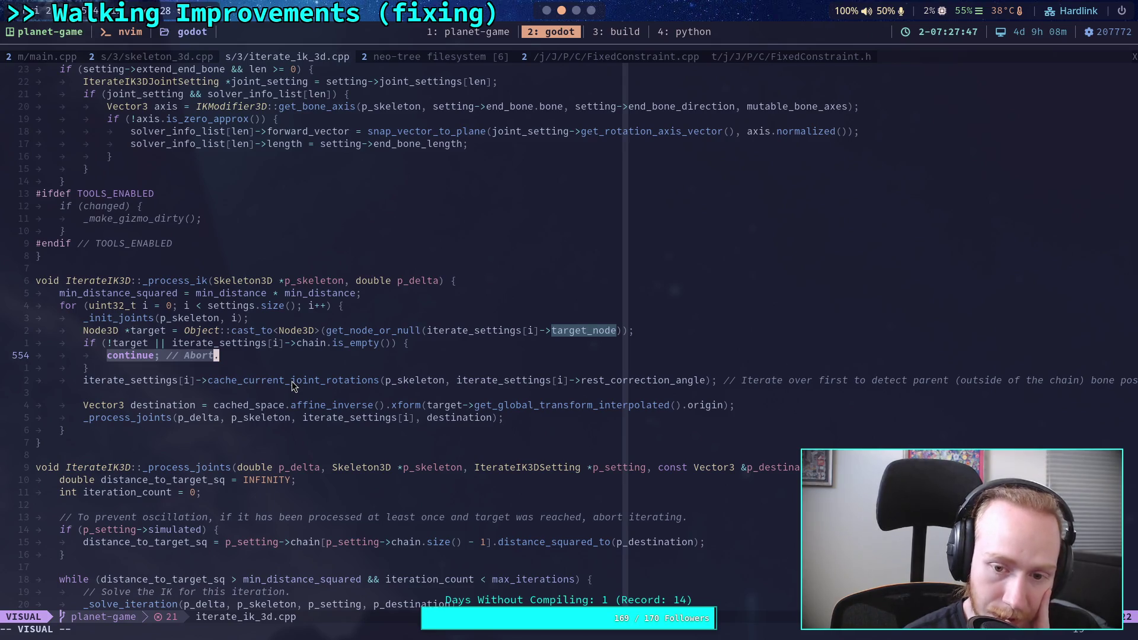
Step: In Godot, open the NodePath class reference and jump to the is_empty() method description
click(546, 11)
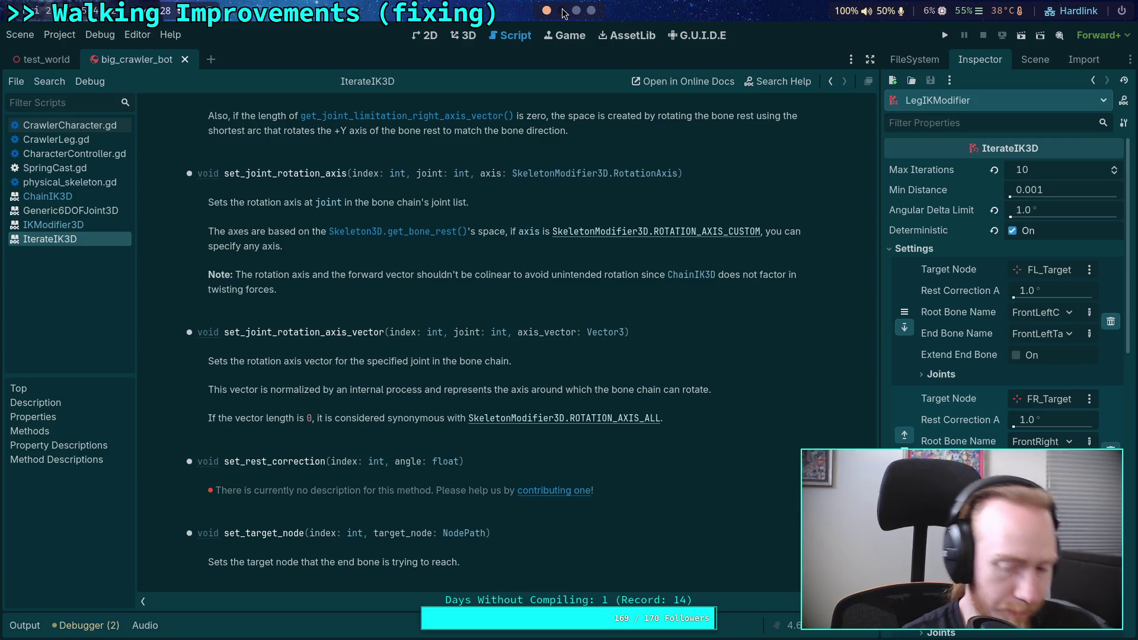
click(474, 533)
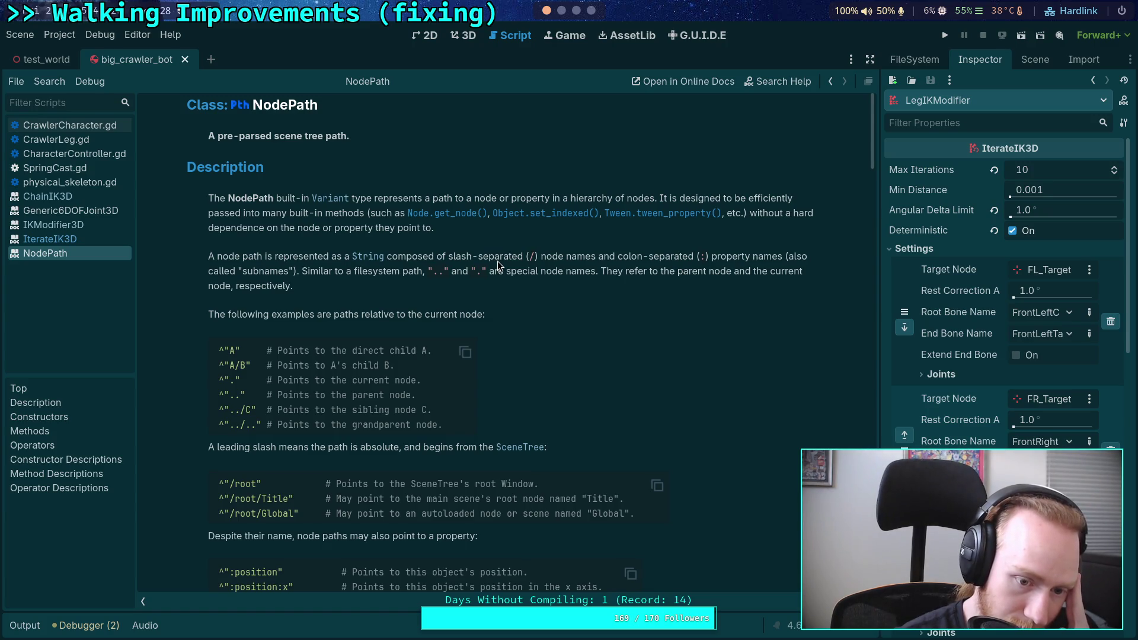
scroll(497, 262, down, 3)
scroll(498, 265, down, 15)
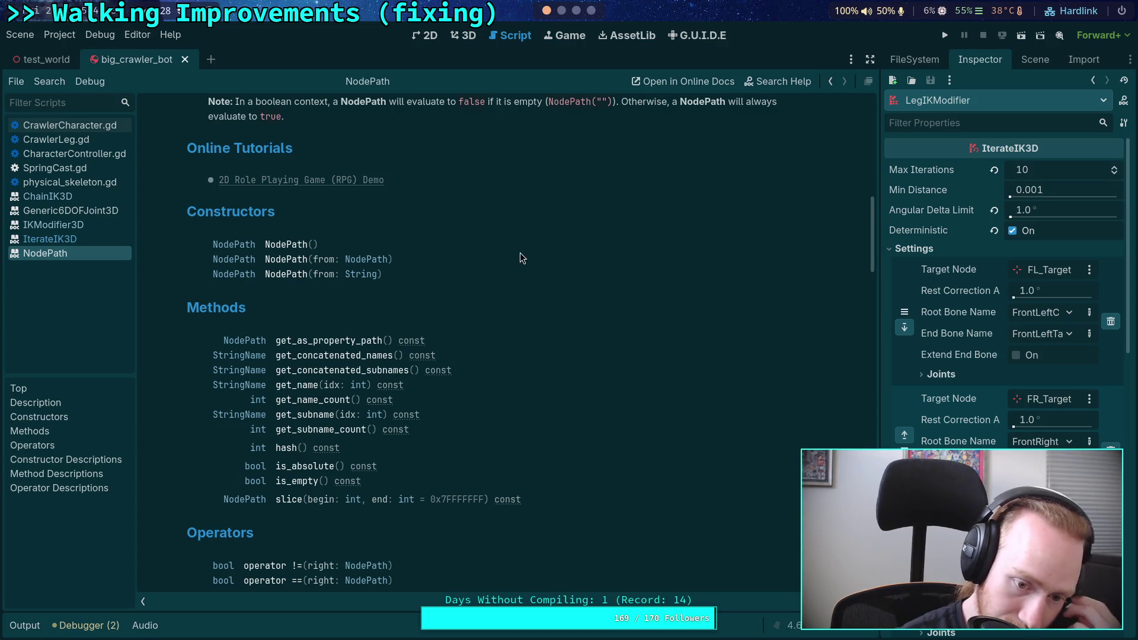
click(306, 478)
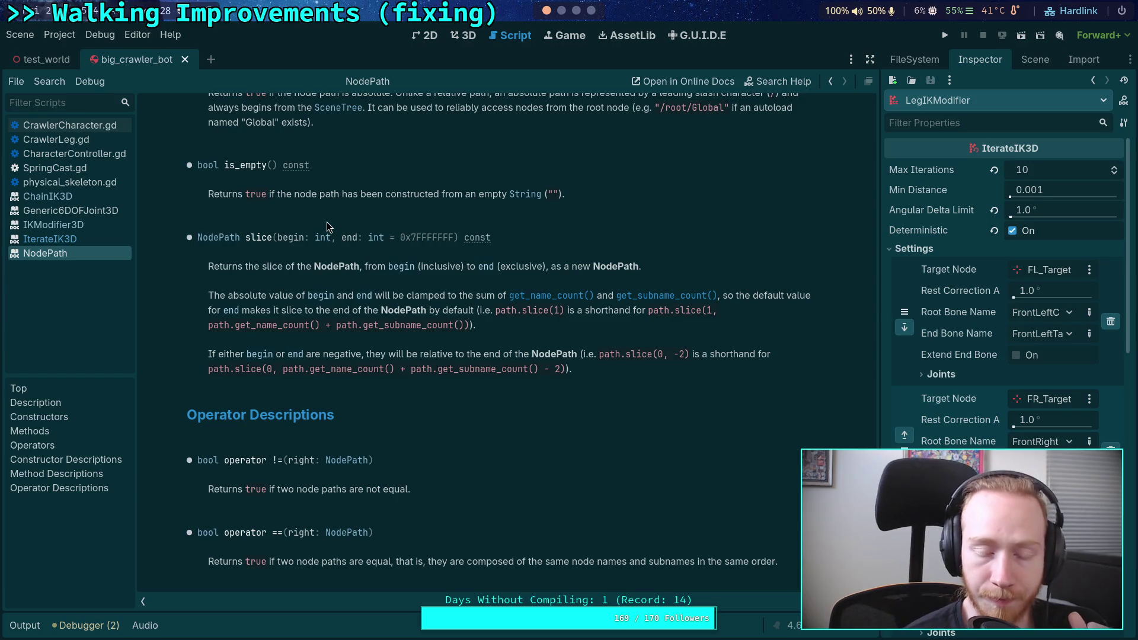
Step: Open CrawlerCharacter.gd, then switch to the physical_skeleton.gd script
click(70, 126)
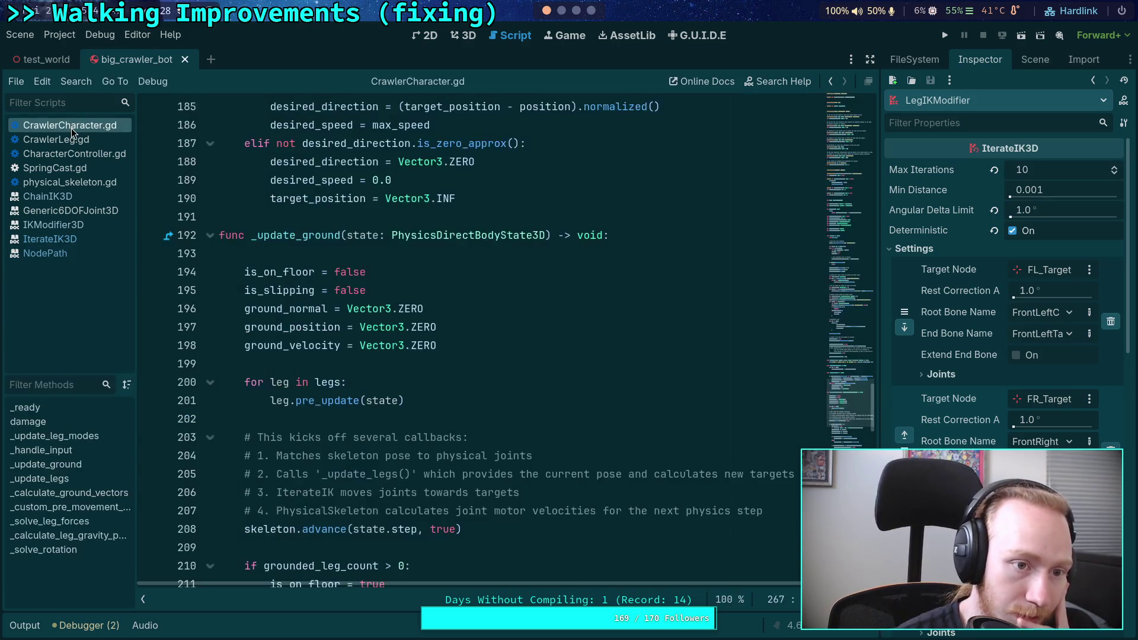
scroll(405, 277, up, 5)
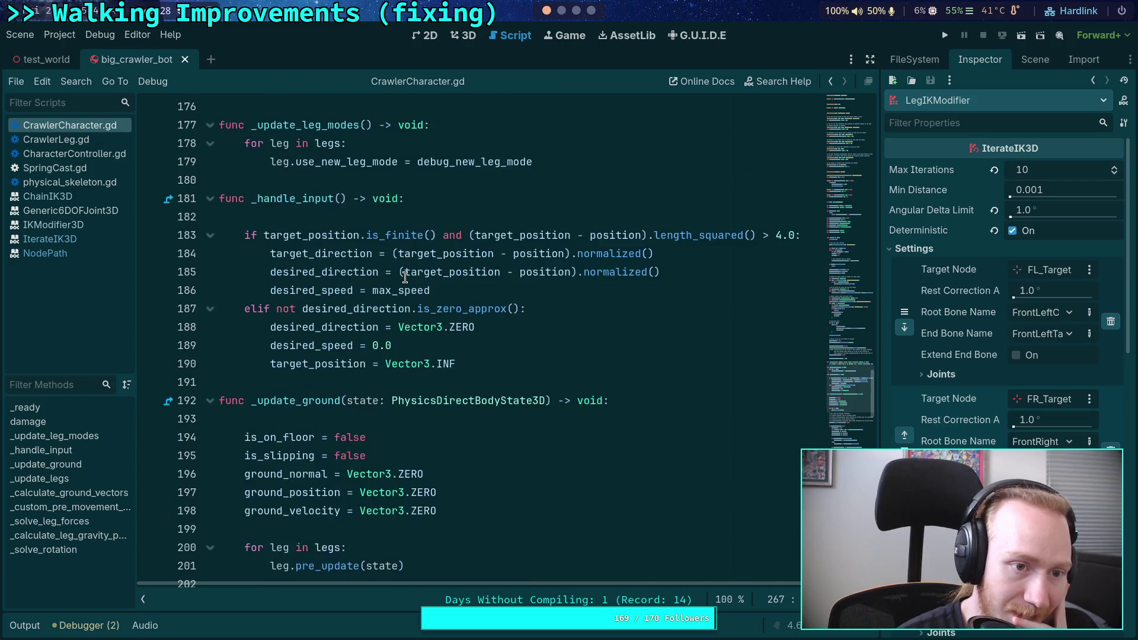
scroll(405, 277, up, 2)
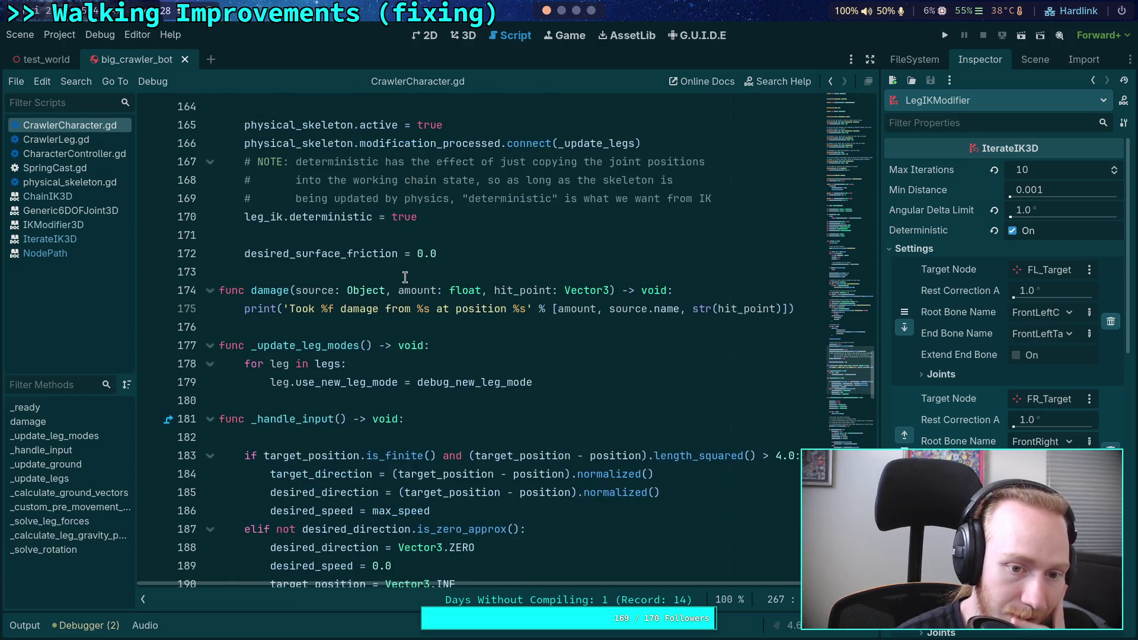
click(70, 182)
scroll(435, 306, down, 4)
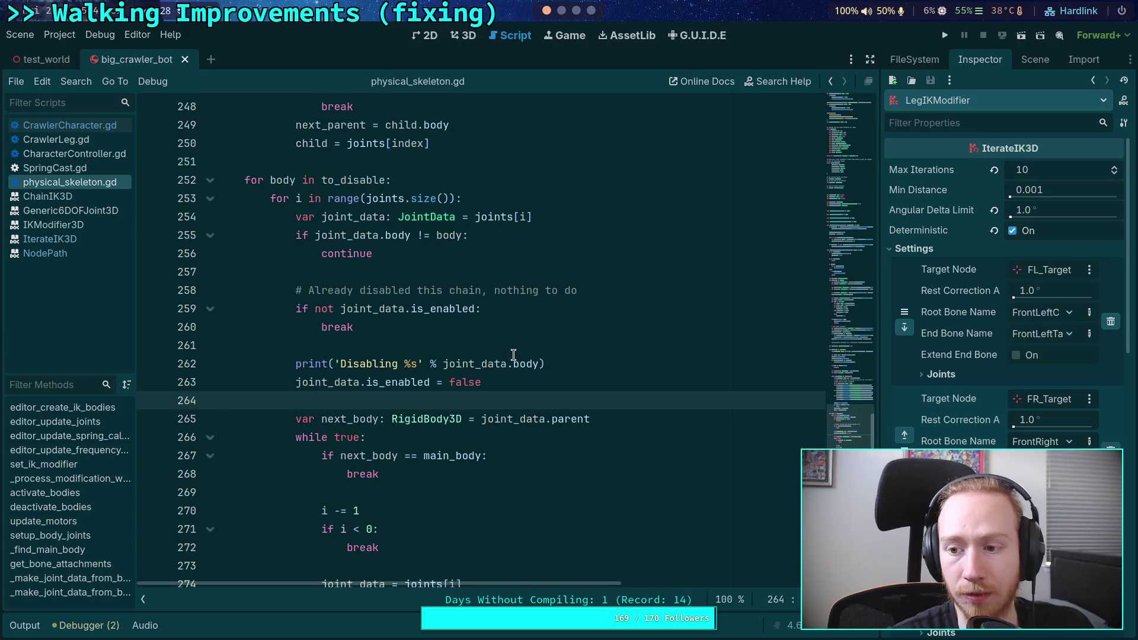
Step: Fold the 'for body in to_disable' loop and scroll up to the JointData class
mouse_move(513, 355)
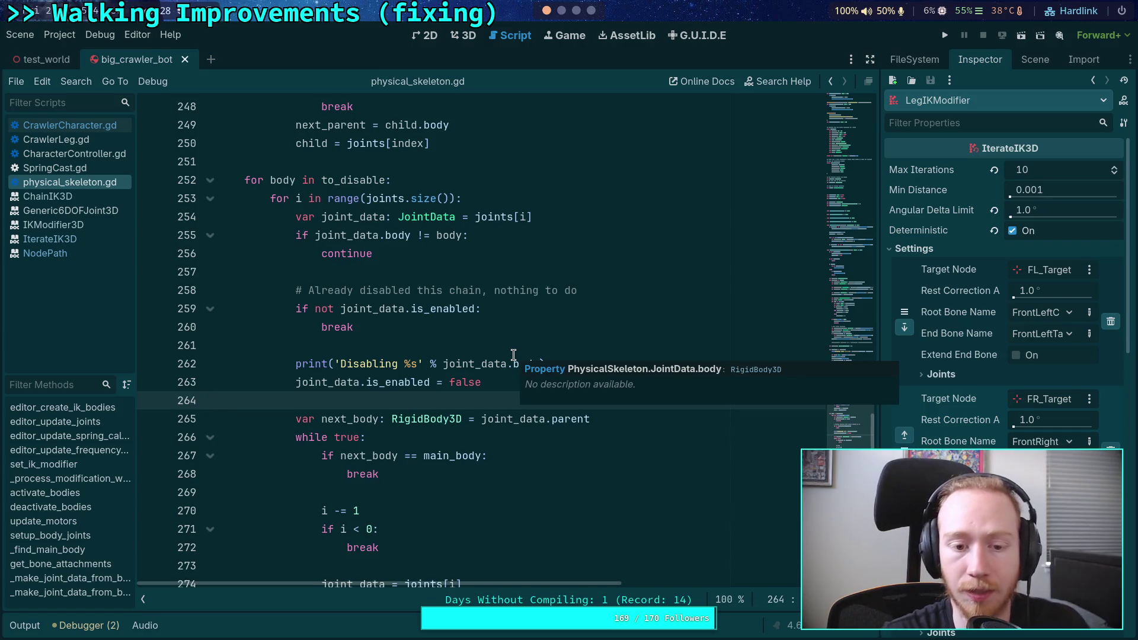
click(212, 180)
scroll(440, 306, up, 10)
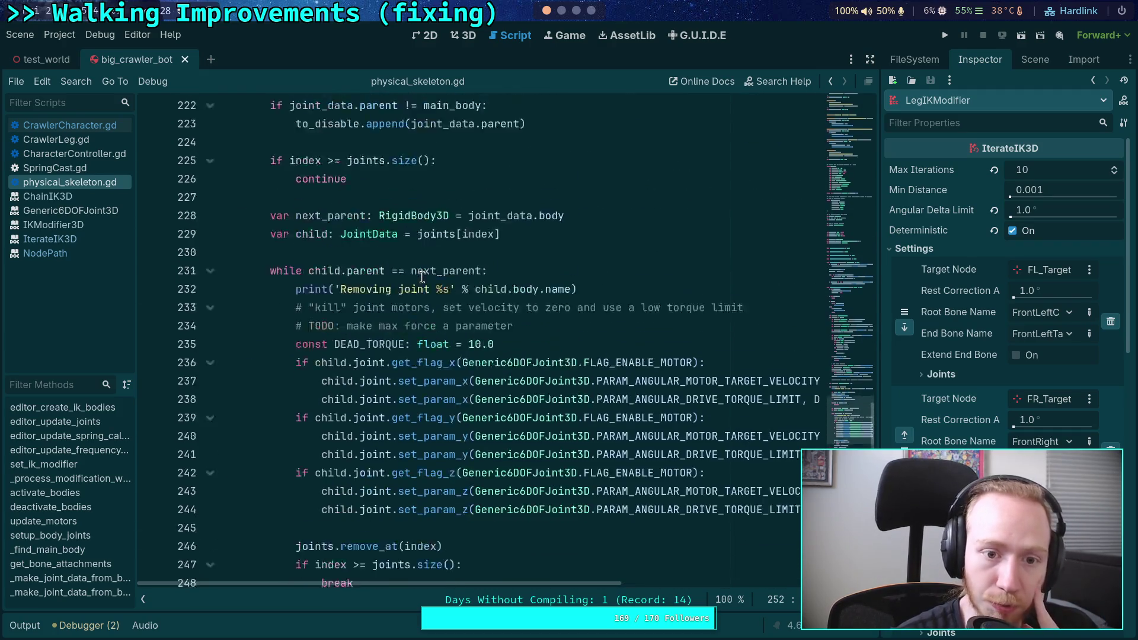
scroll(440, 306, up, 3)
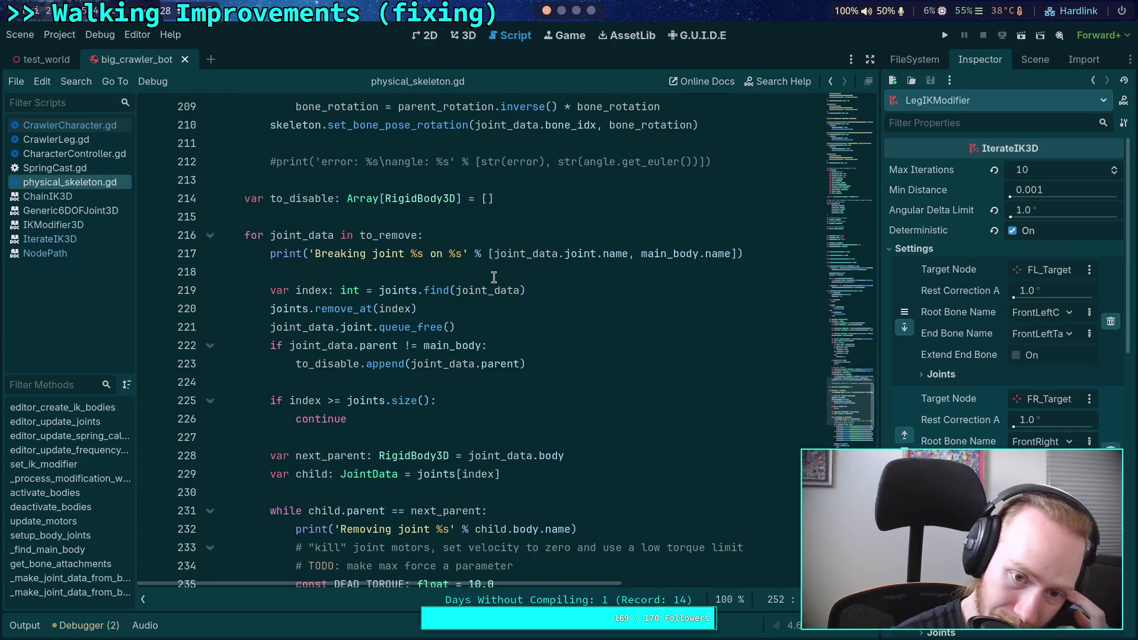
click(524, 304)
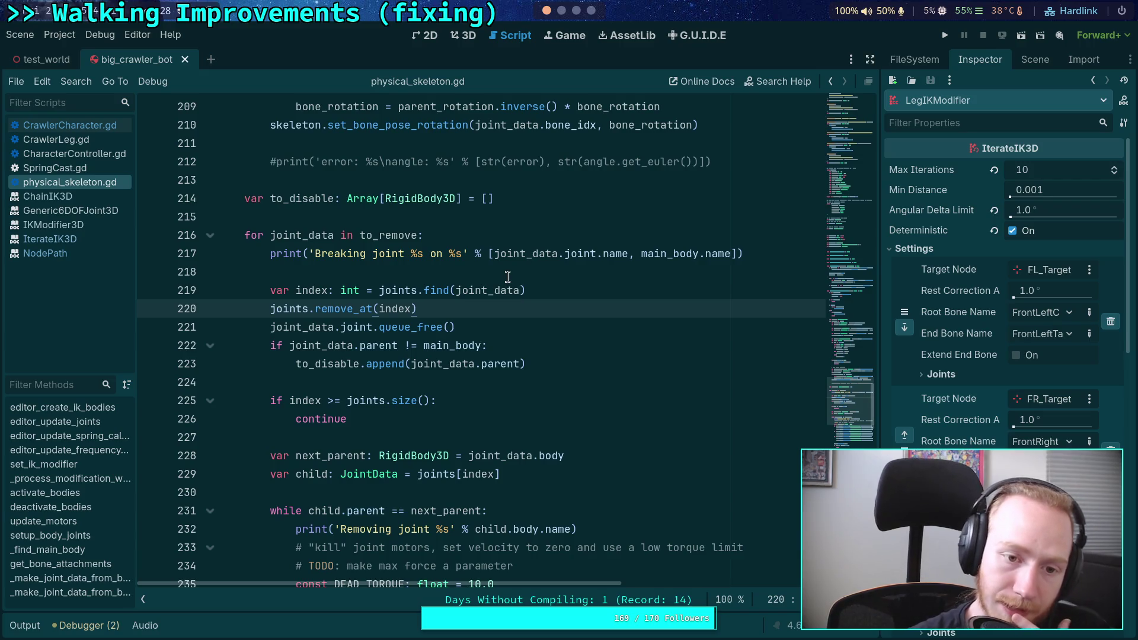
scroll(507, 277, up, 20)
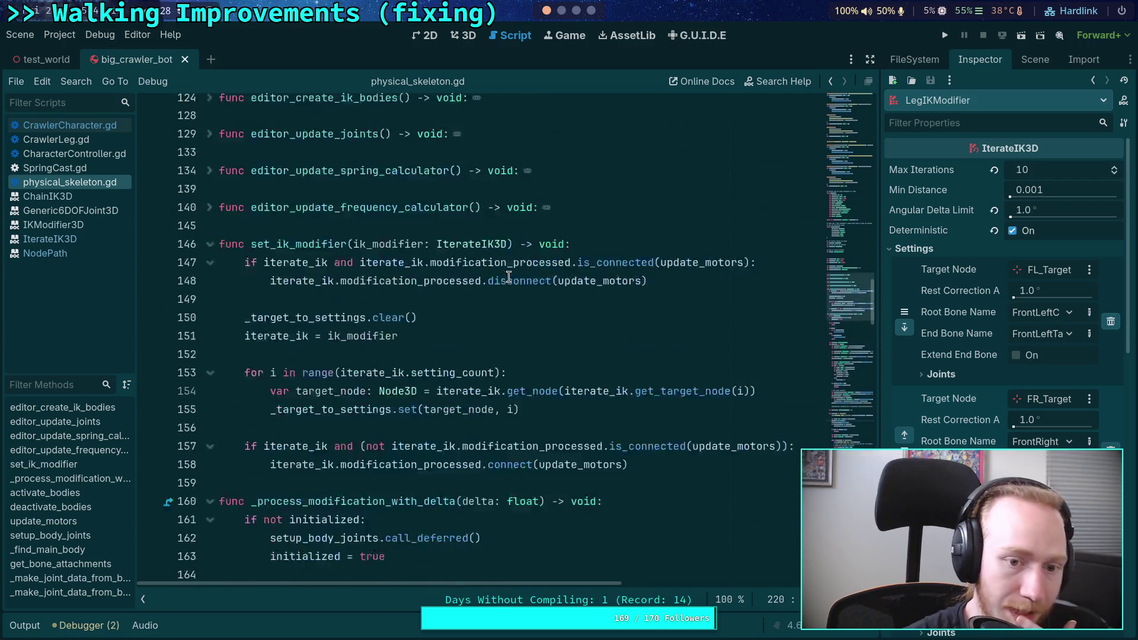
scroll(508, 277, up, 14)
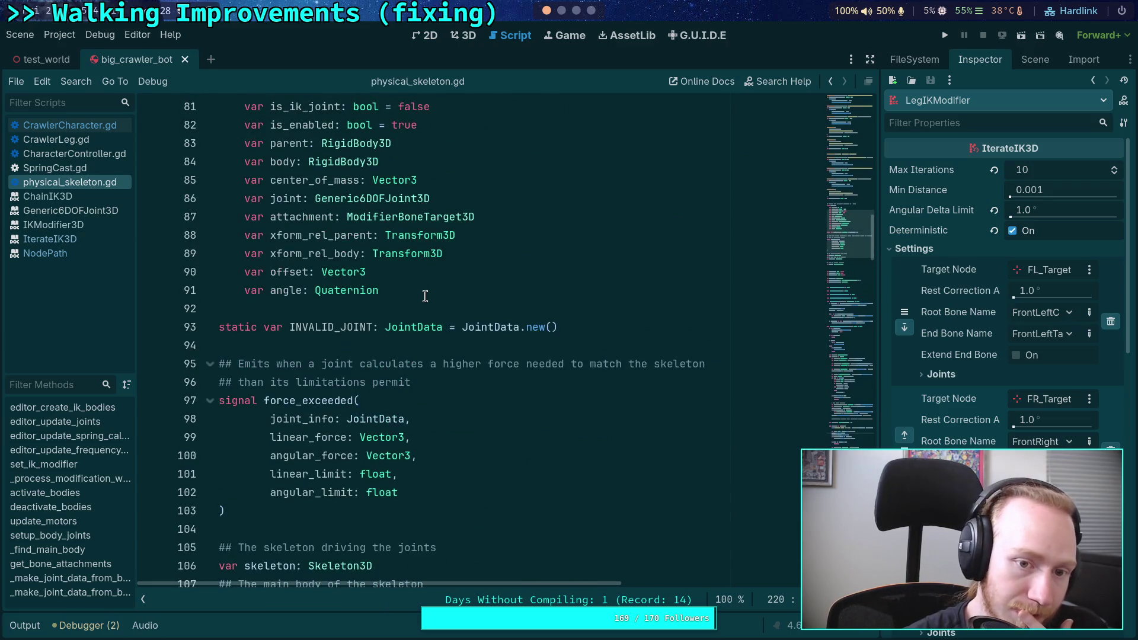
scroll(425, 297, up, 2)
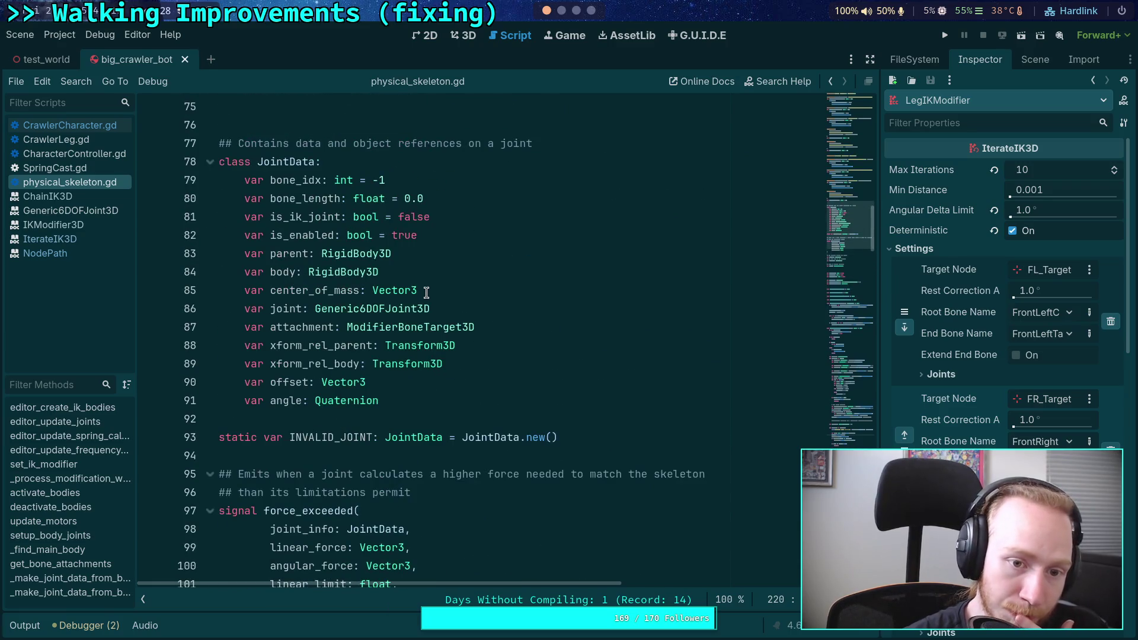
Step: Add the field 'var ik_setting_idx: int = -1' to JointData after is_enabled
click(448, 217)
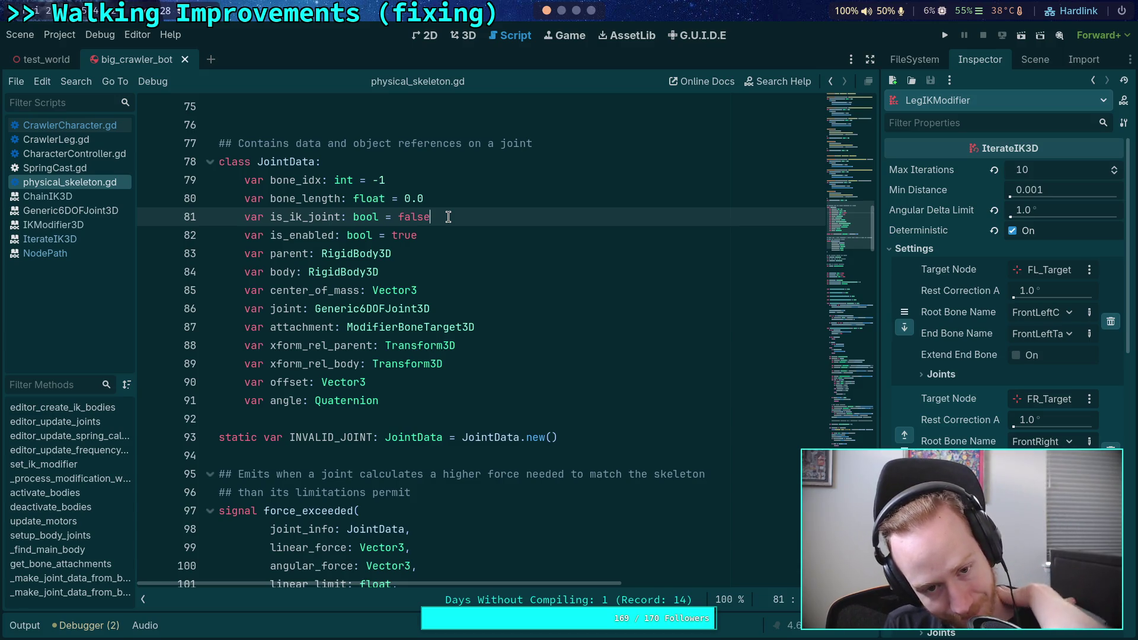
key(Down)
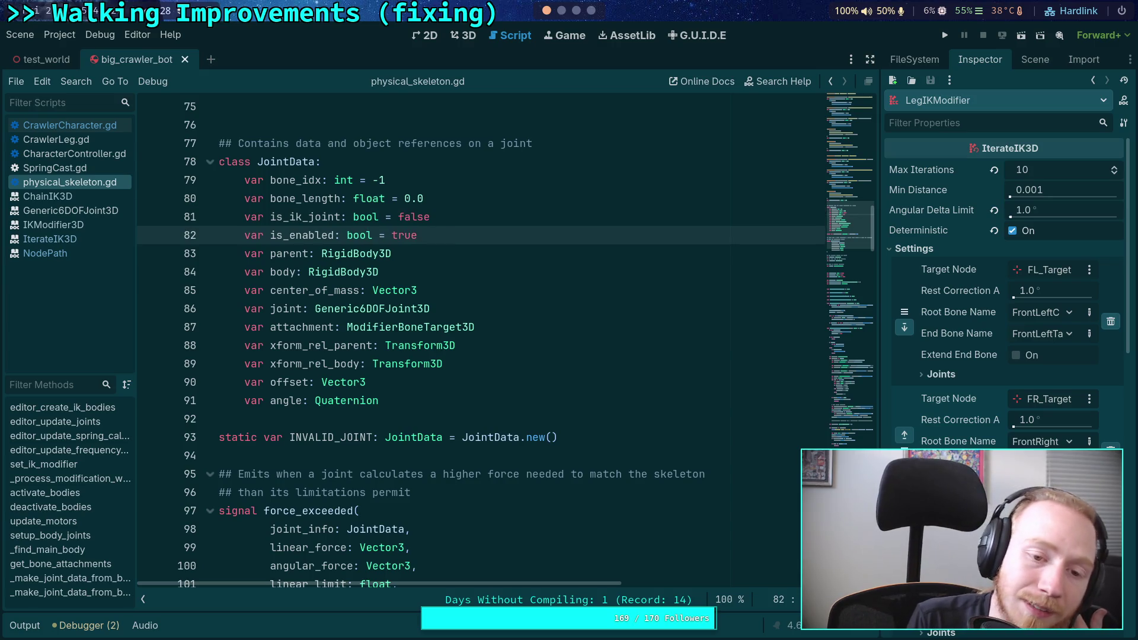
key(Return)
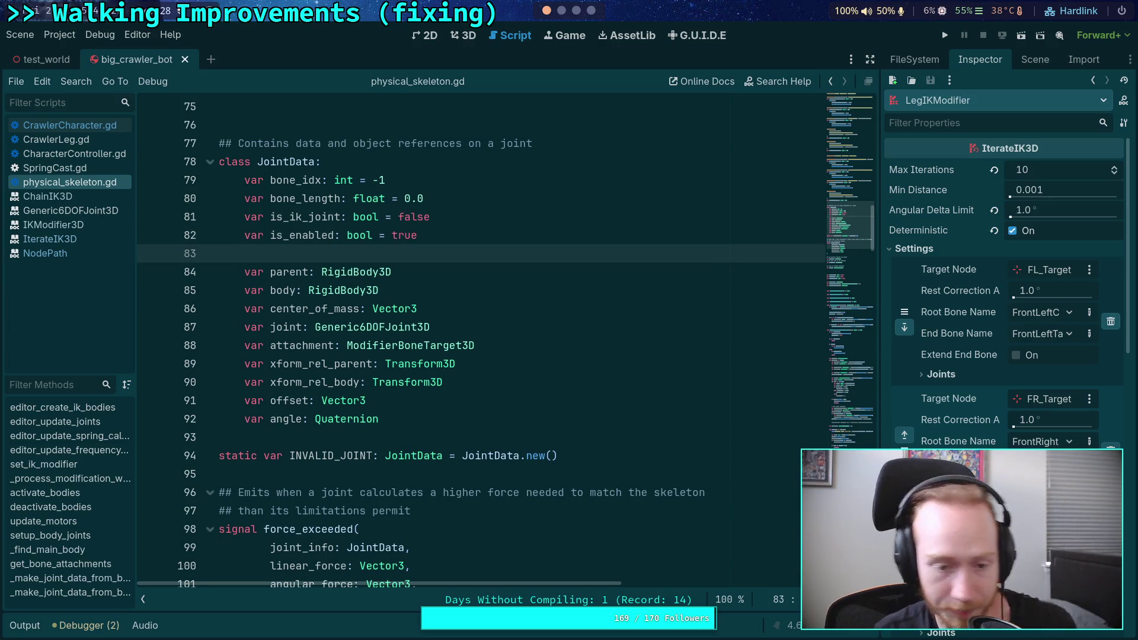
text(var ik_setting_id)
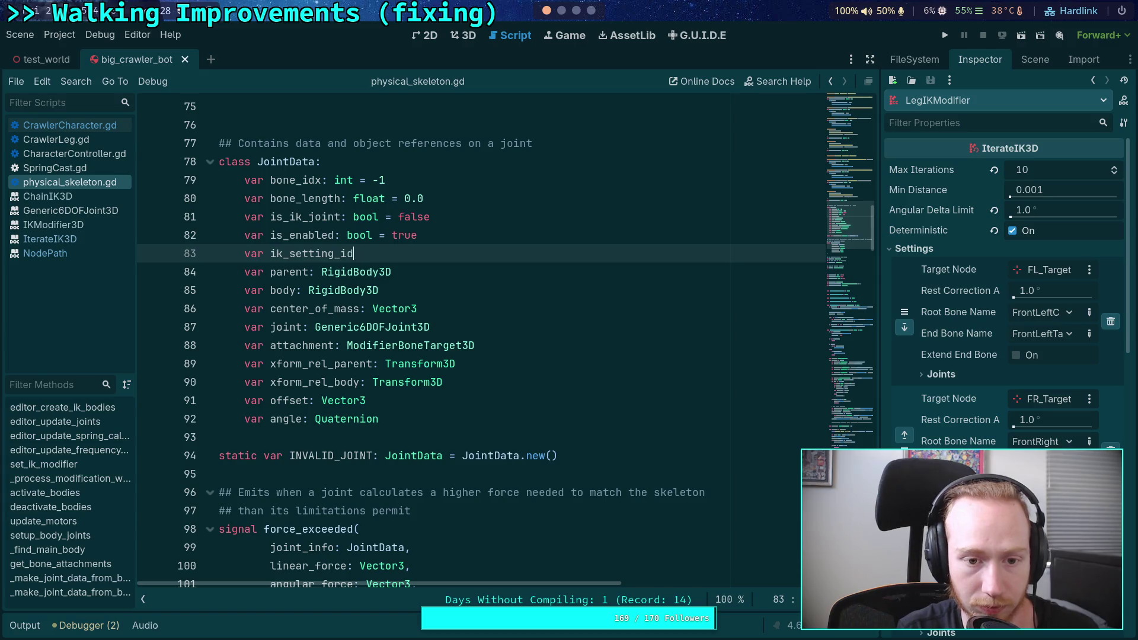
text(x: int = -1)
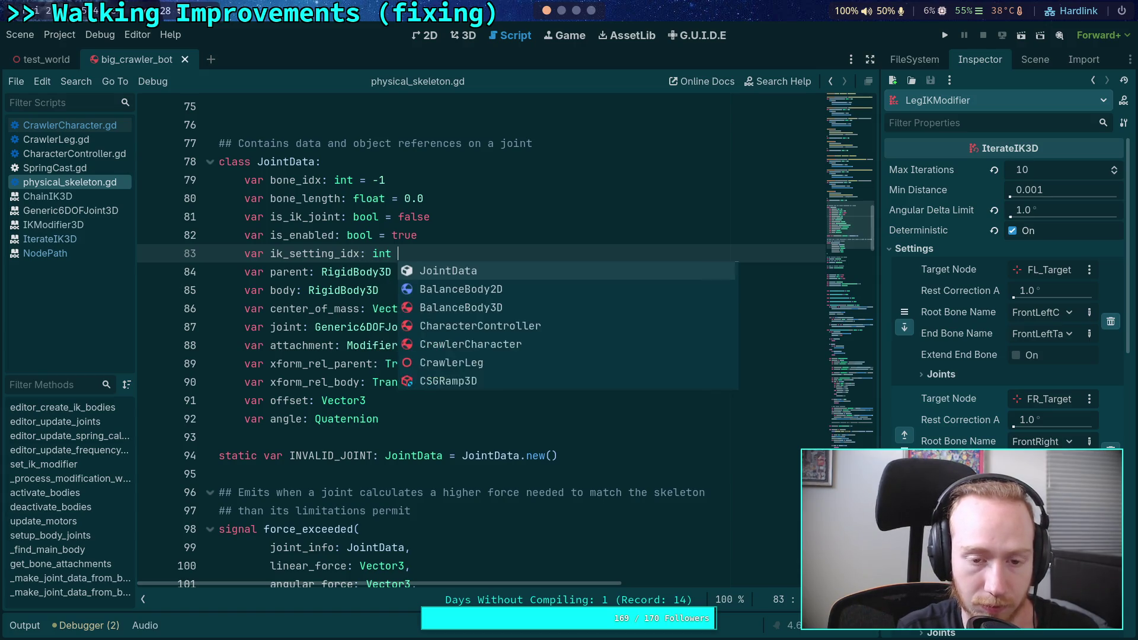
scroll(451, 294, down, 20)
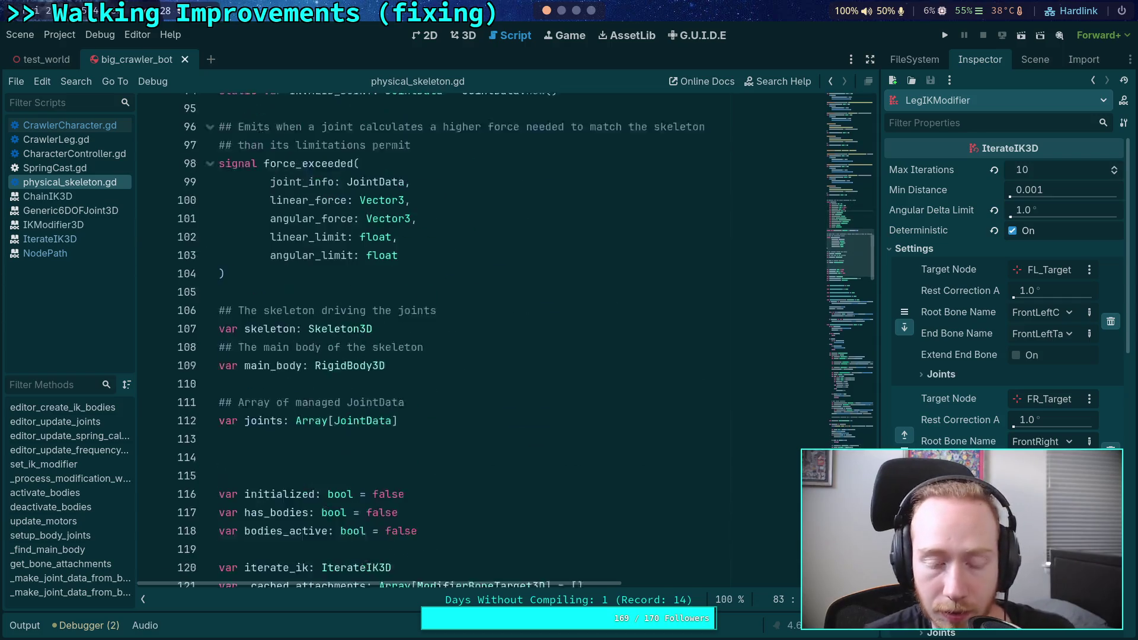
scroll(453, 294, down, 8)
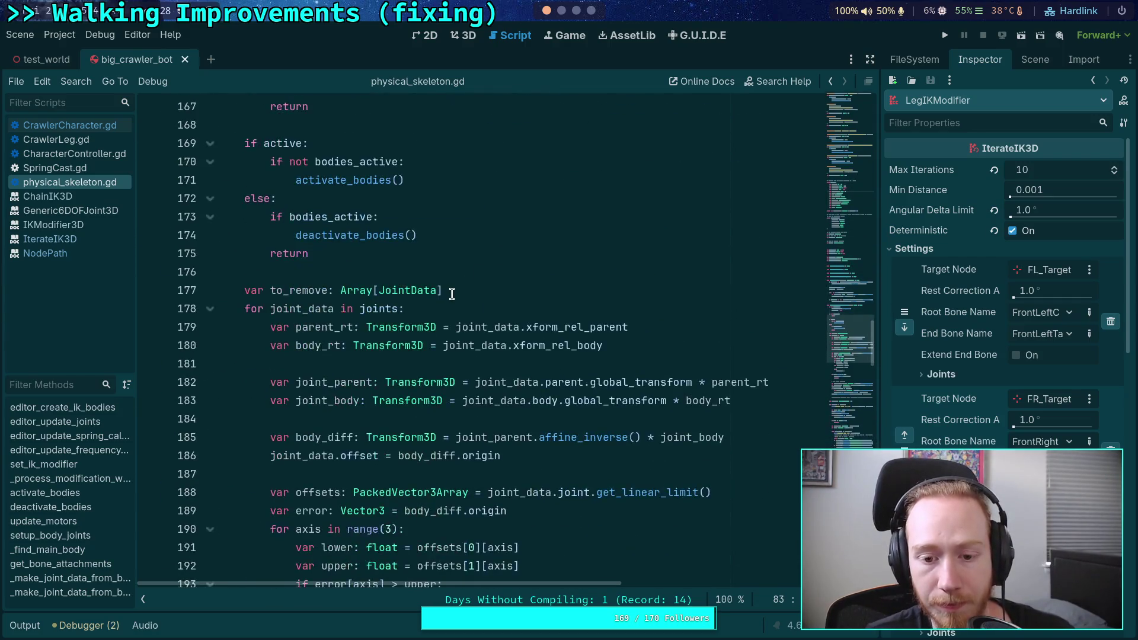
scroll(317, 269, up, 9)
scroll(317, 268, up, 5)
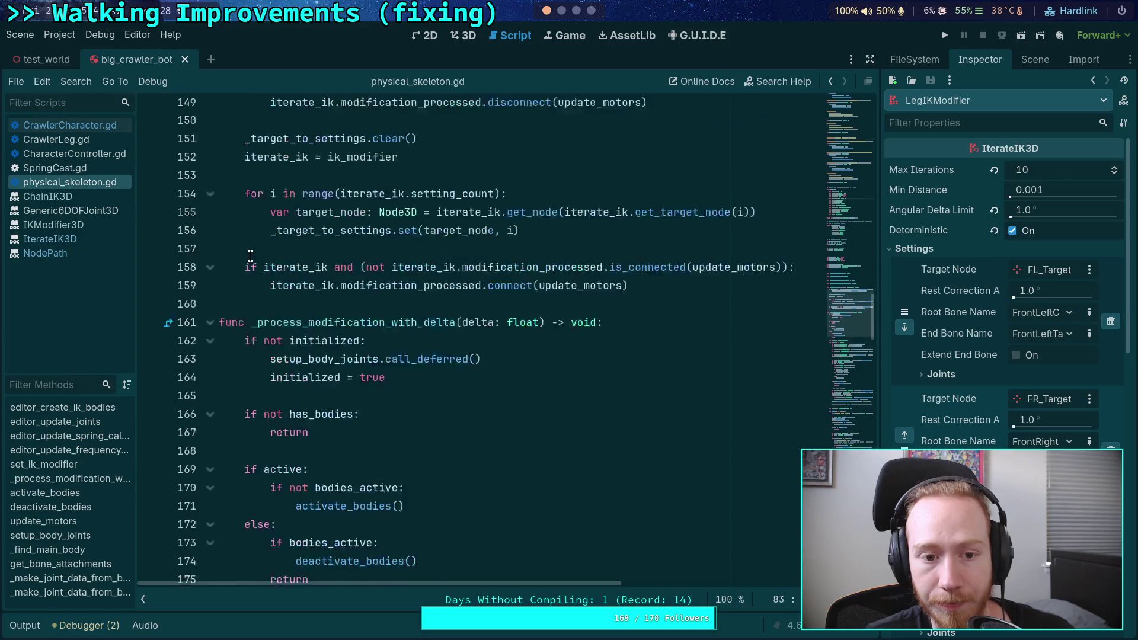
scroll(841, 258, down, 20)
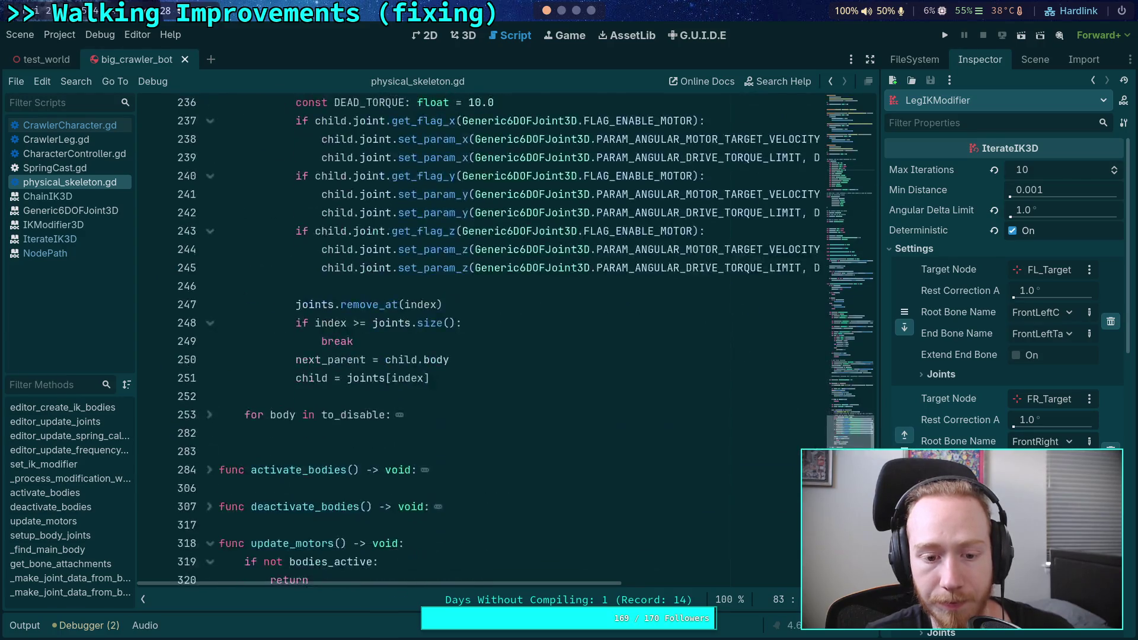
scroll(390, 336, up, 4)
Step: In setup_body_joints, add 'joint_data.ik_setting_idx = setting' after is_ik_joint = true
click(211, 264)
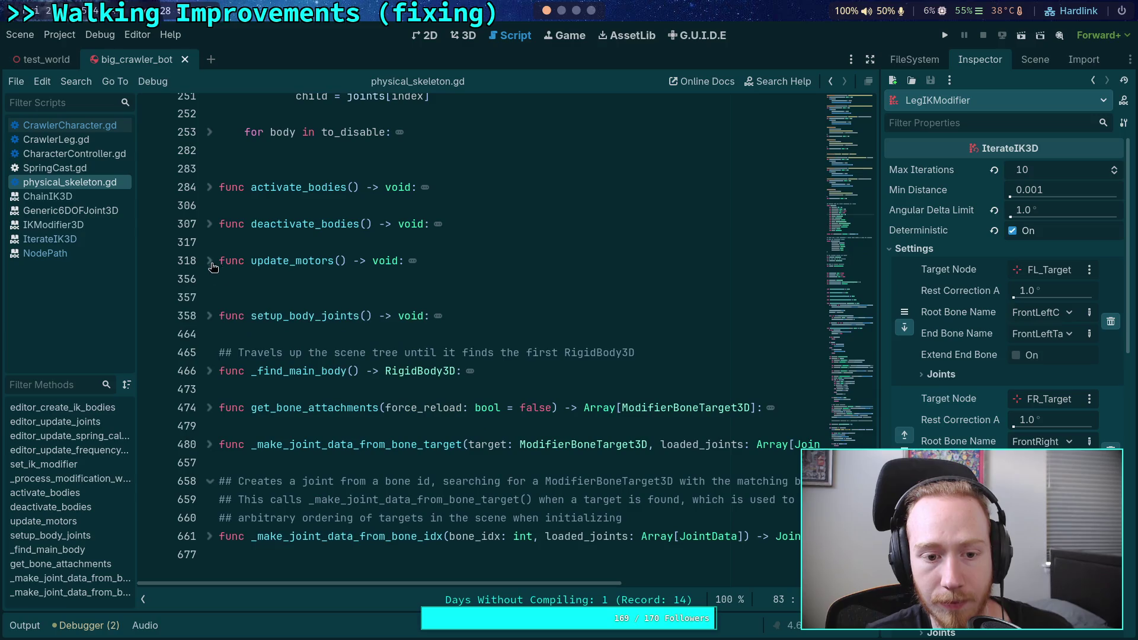
click(210, 316)
scroll(465, 332, down, 10)
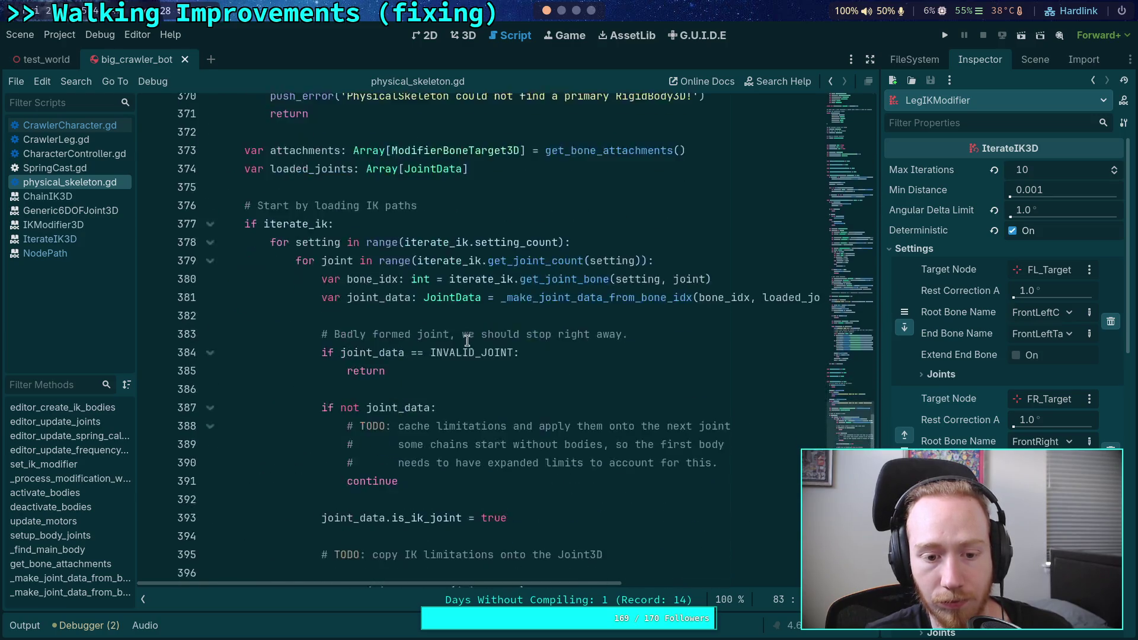
scroll(467, 340, up, 2)
scroll(468, 341, down, 1)
click(621, 407)
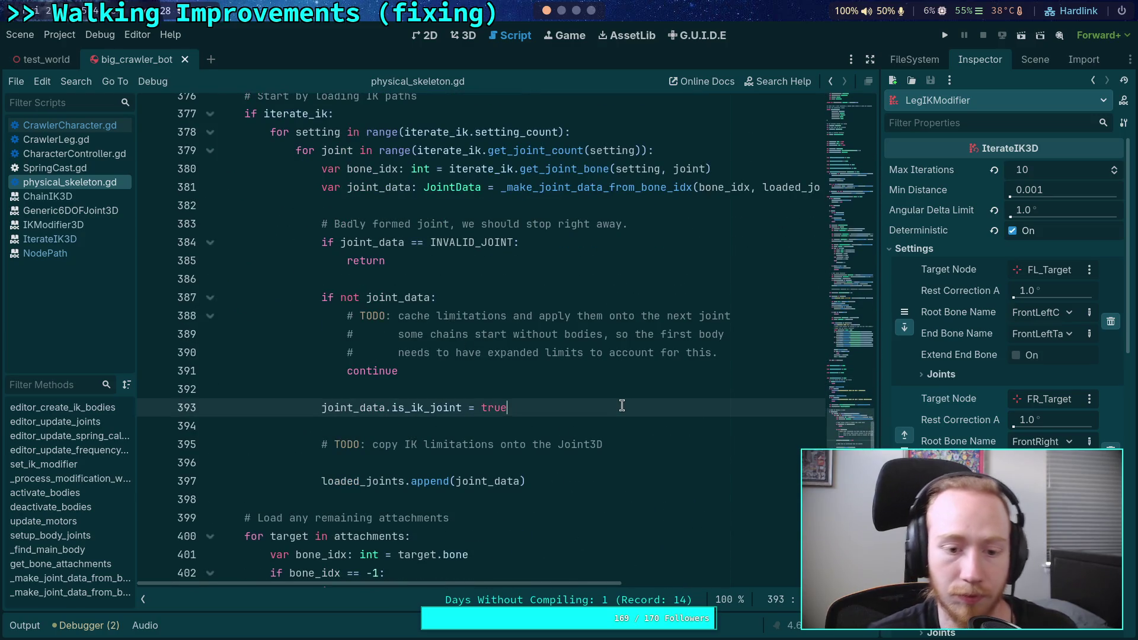
key(Return)
text(joint_data.)
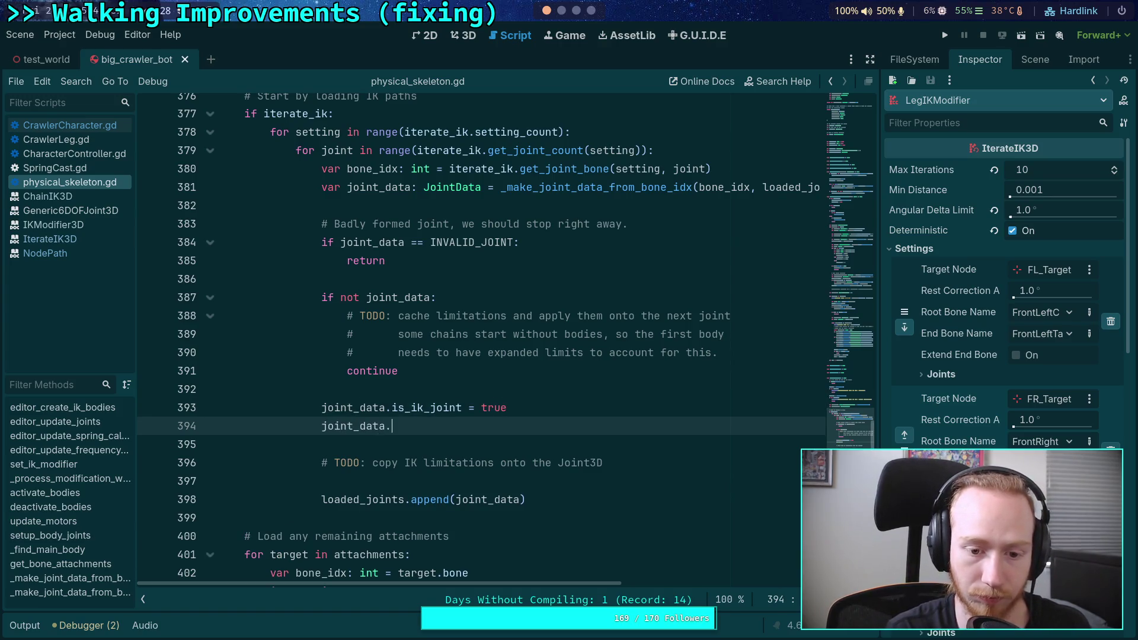
text(i)
key(Return)
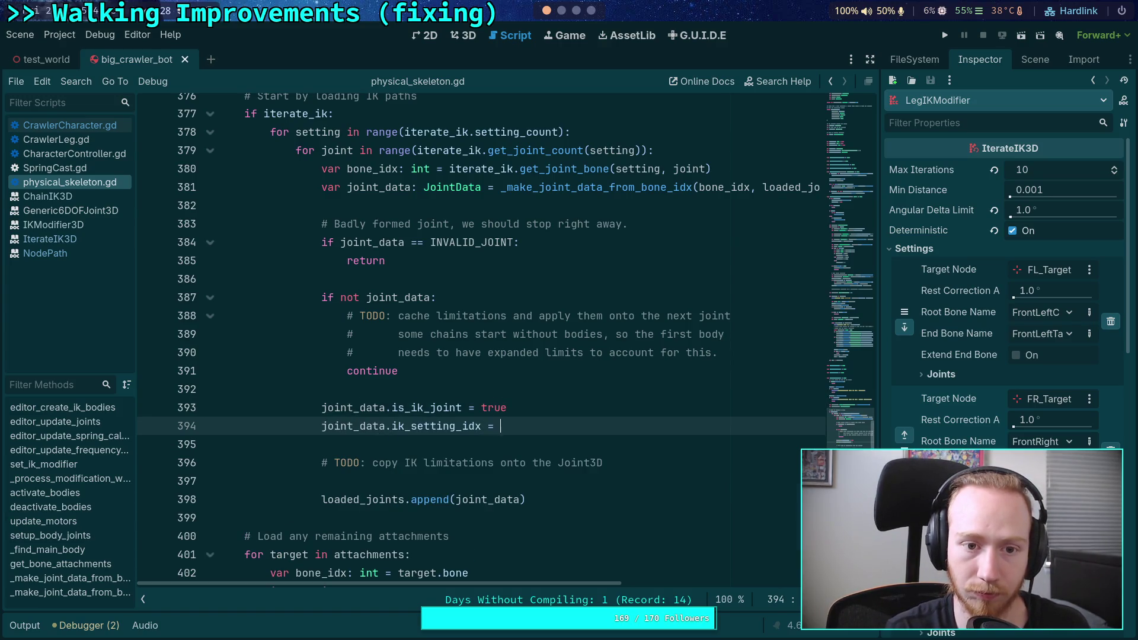
text(setting)
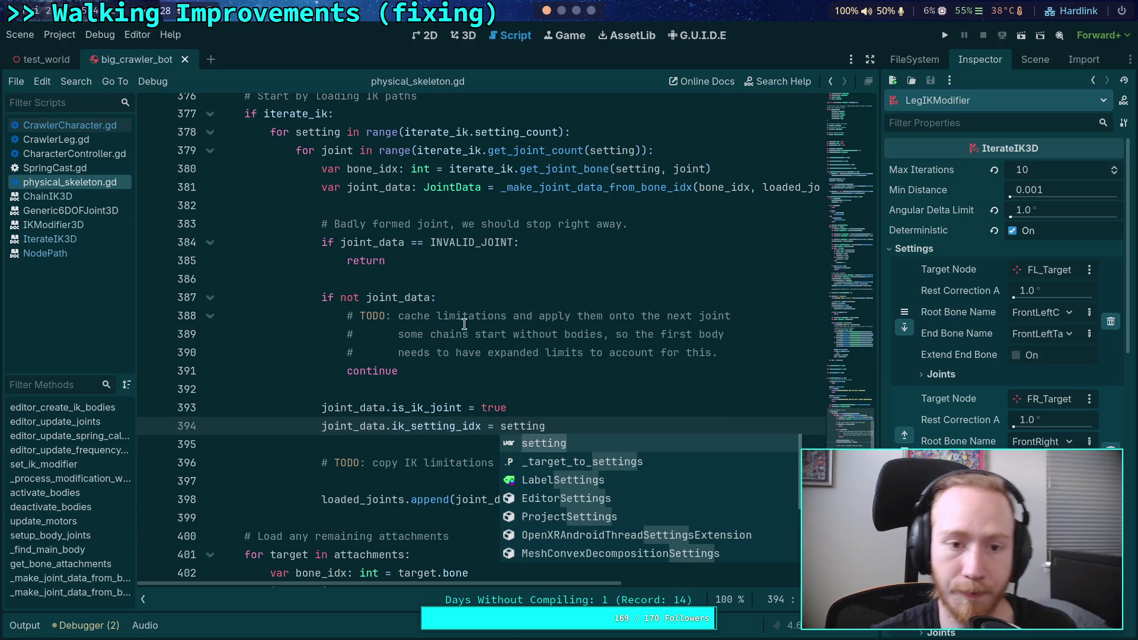
scroll(255, 297, up, 4)
scroll(214, 344, up, 10)
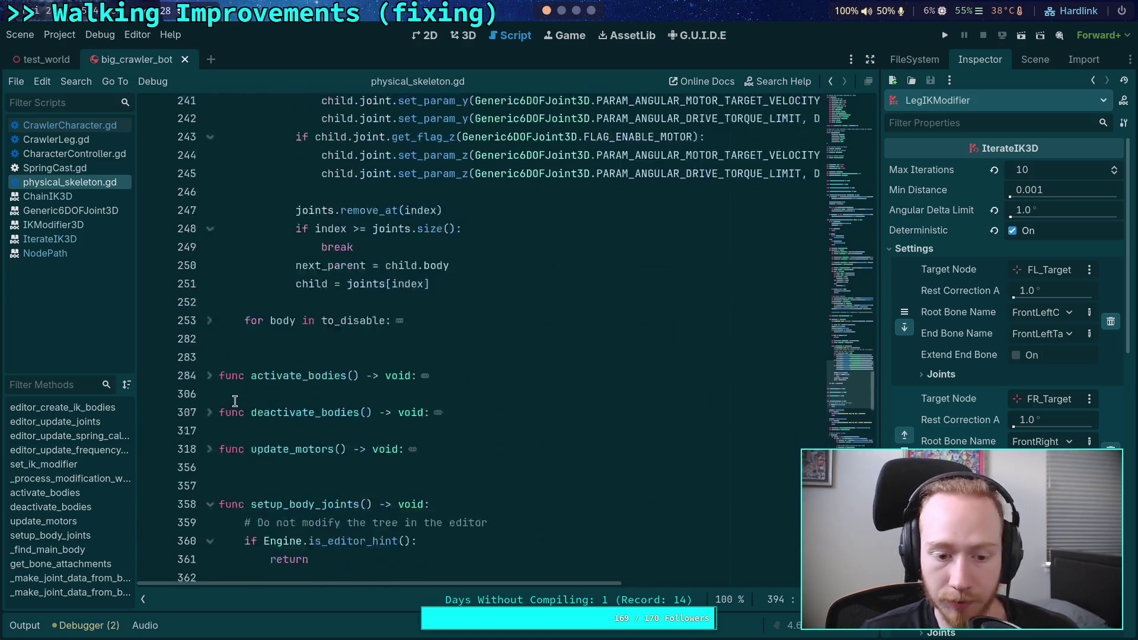
Step: Below the Breaking joint print, add a condition checking joint_data.is_ik_joint and iterate_ik
scroll(202, 356, down, 3)
click(208, 368)
scroll(248, 356, up, 10)
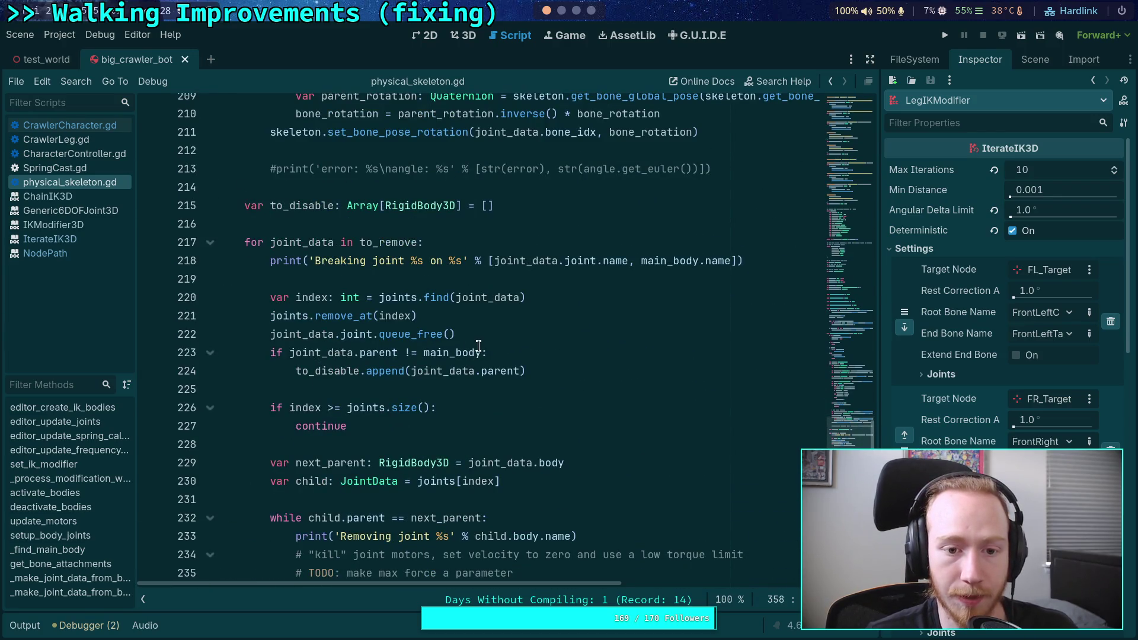
click(774, 265)
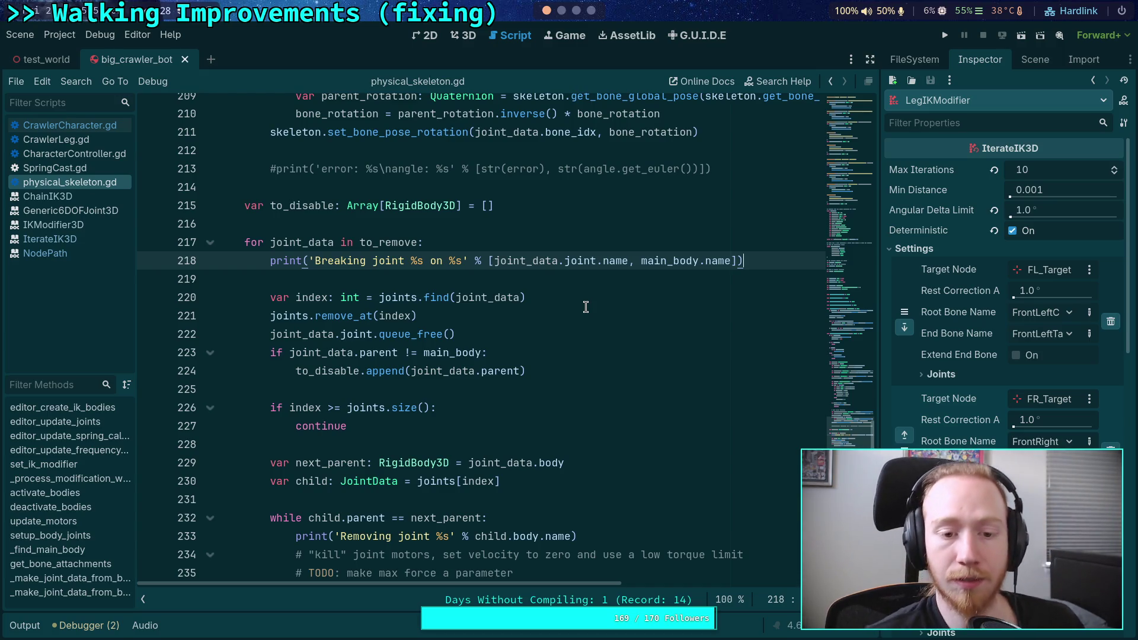
key(Return)
key(Return)
text(if joint_)
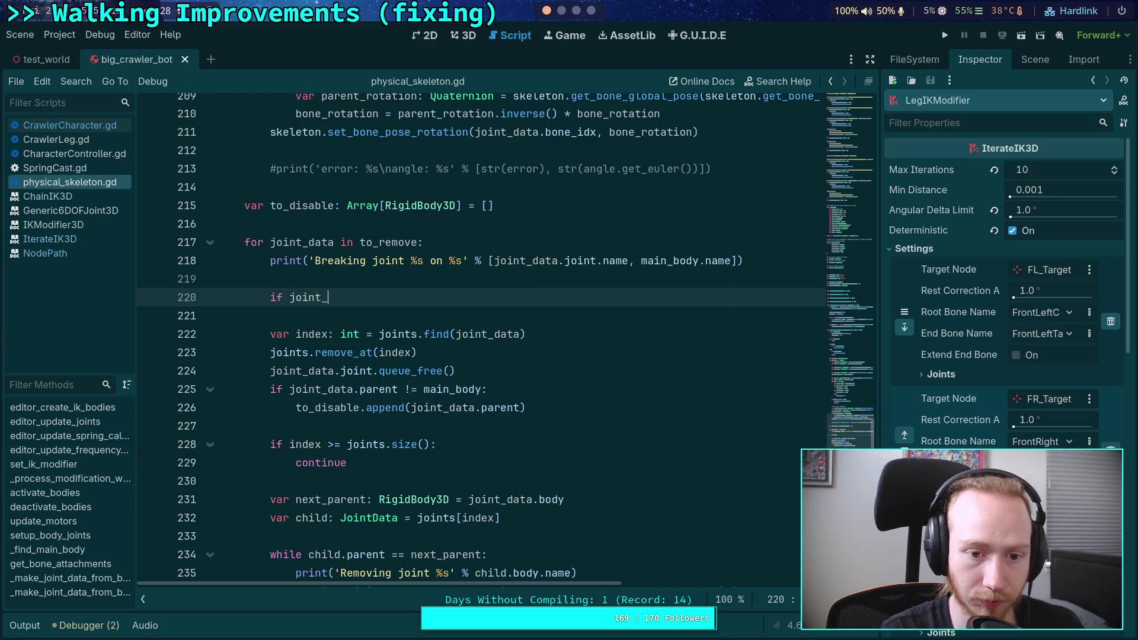
key(Return)
text(.is_)
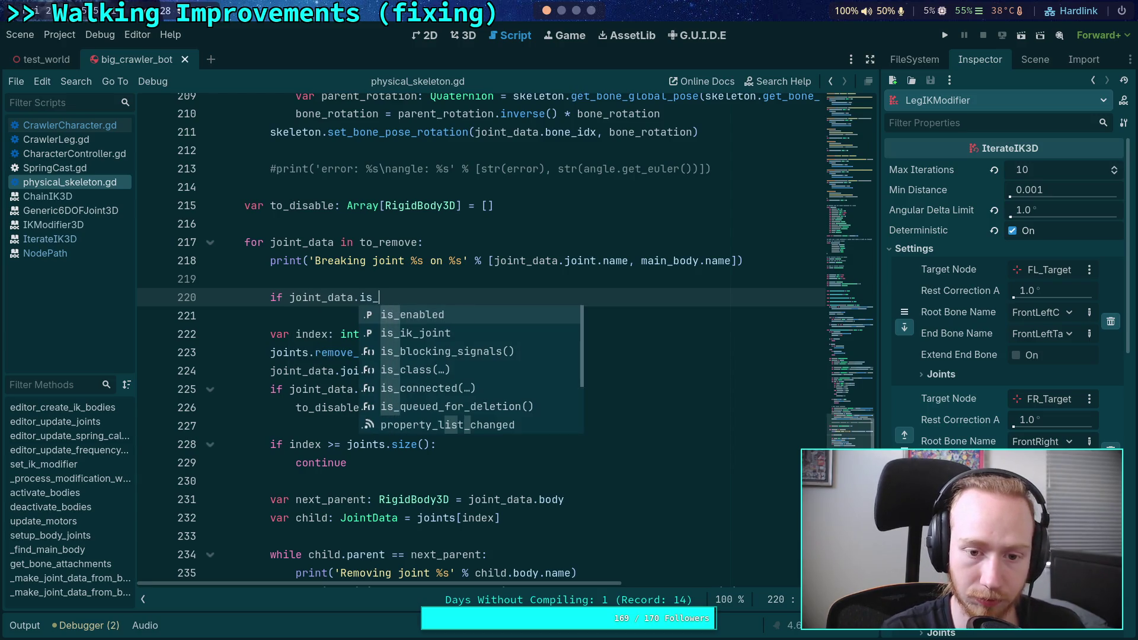
text(i)
key(Return)
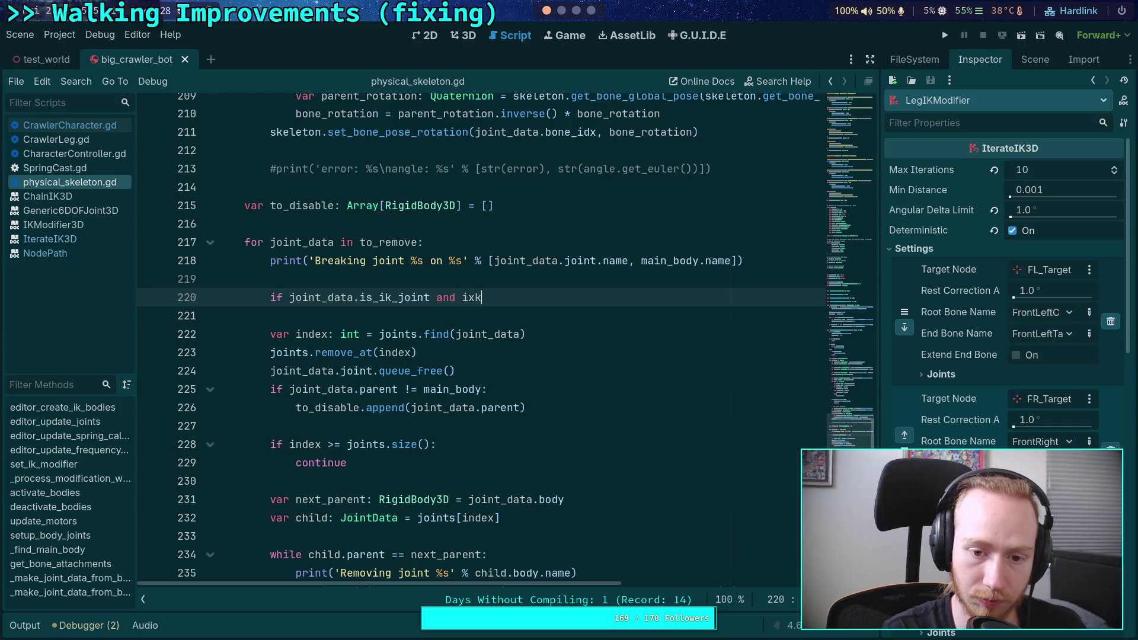
key(BackSpace)
key(BackSpace)
text(k_)
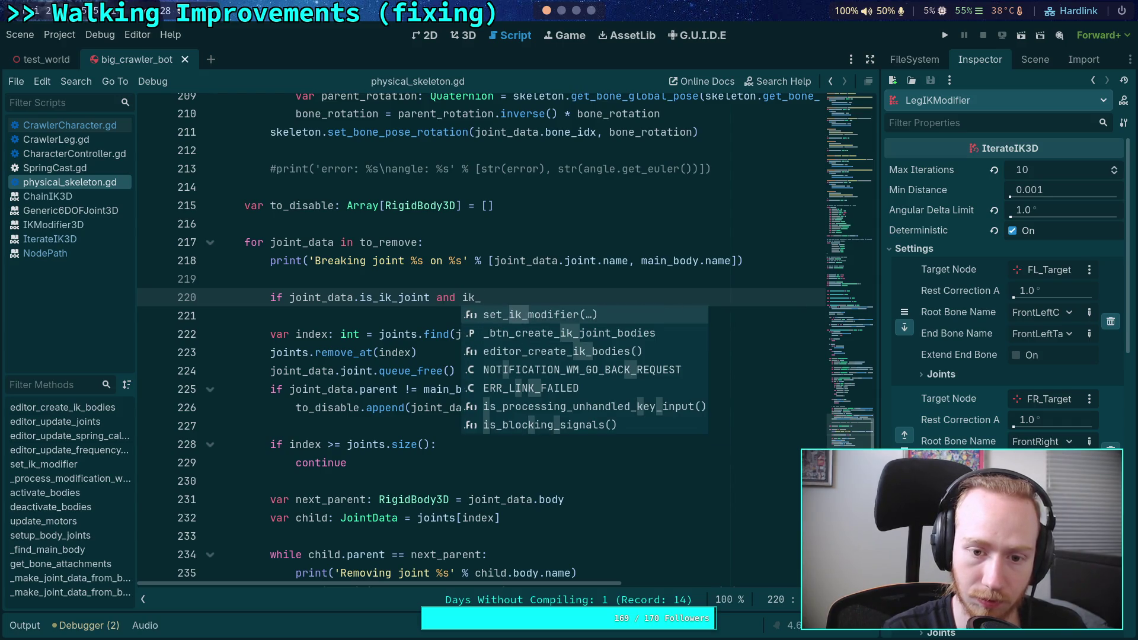
text(mo)
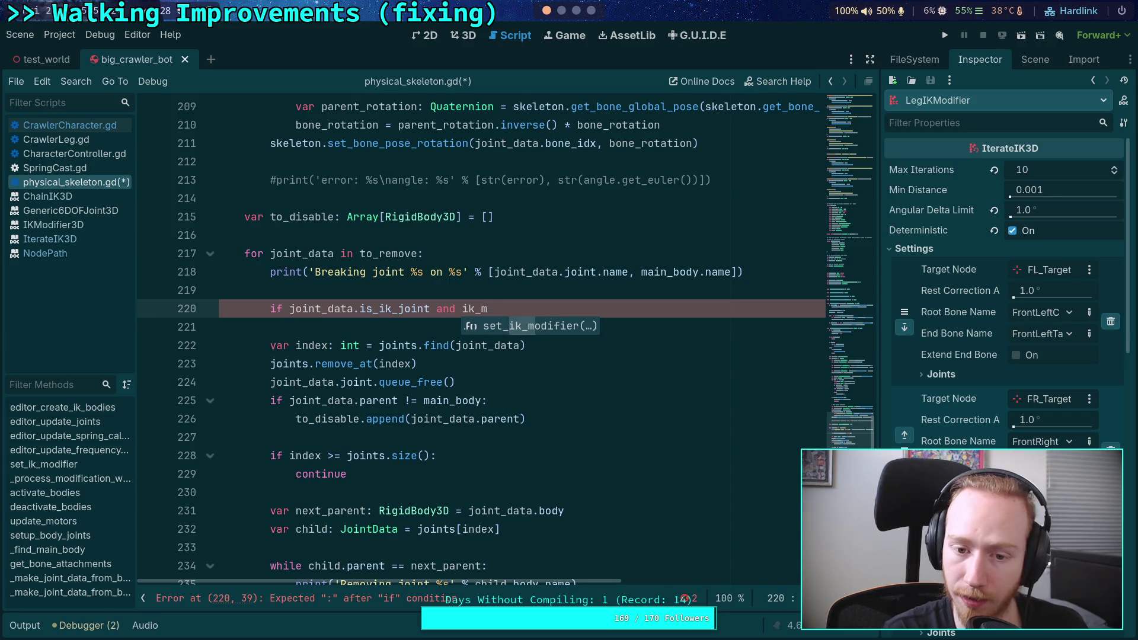
key(BackSpace)
key(BackSpace)
key(BackSpace)
key(BackSpace)
text(t)
key(Return)
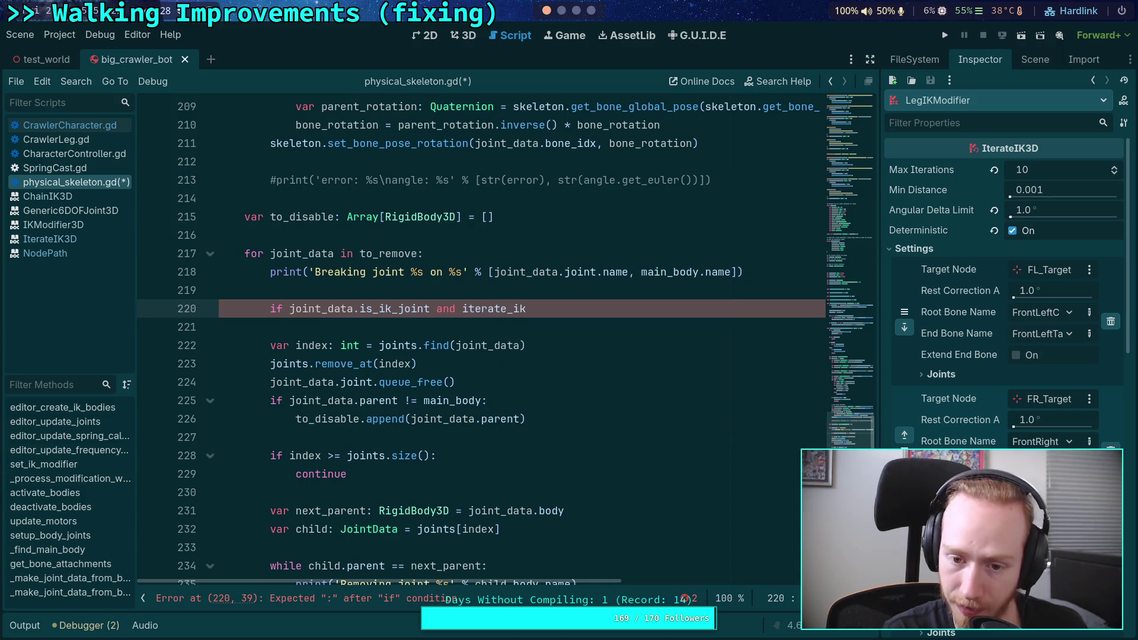
text( and)
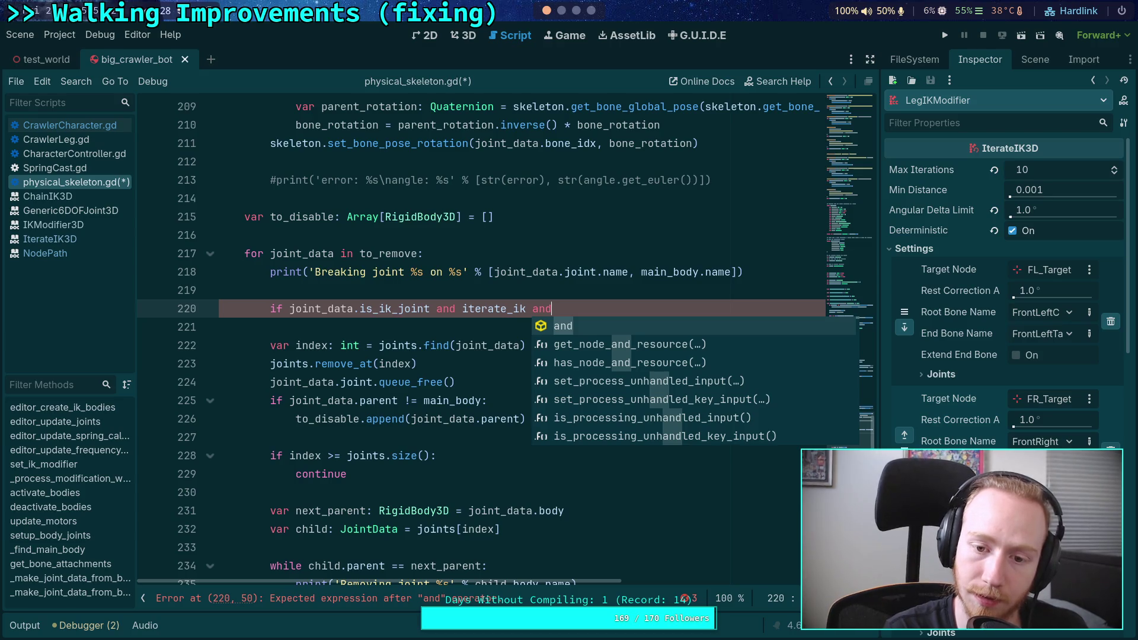
key(BackSpace)
key(BackSpace)
key(BackSpace)
text(:)
Step: Nest 'if joint_data.ik_setting_idx < iterate_ik.setting_count:' inside that condition
key(Return)
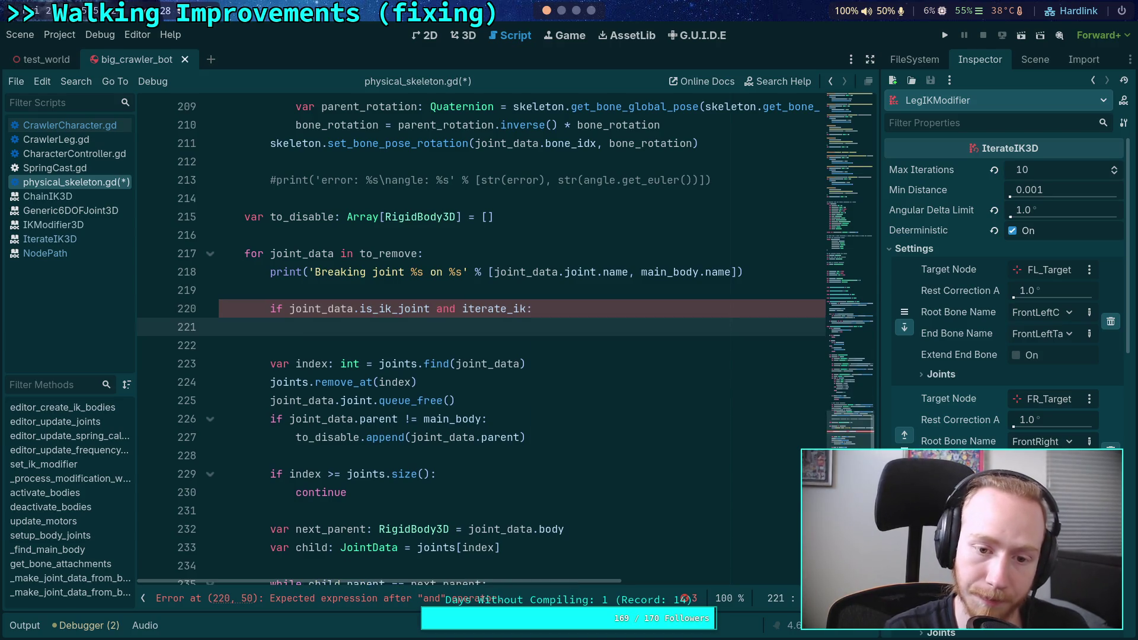
text(if joi)
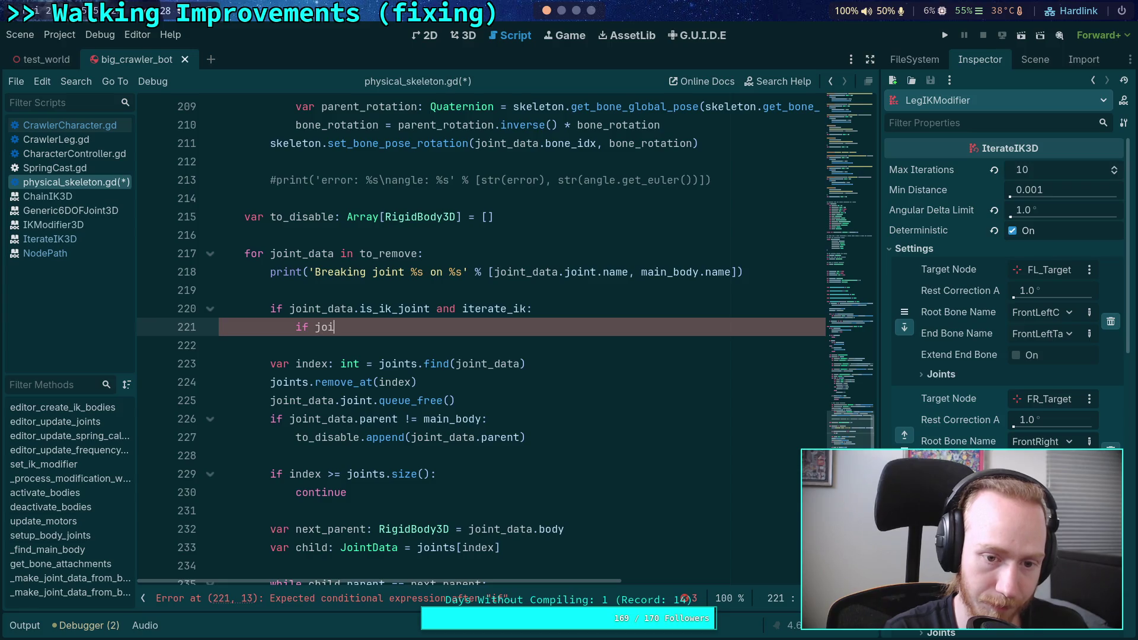
key(Down)
key(Return)
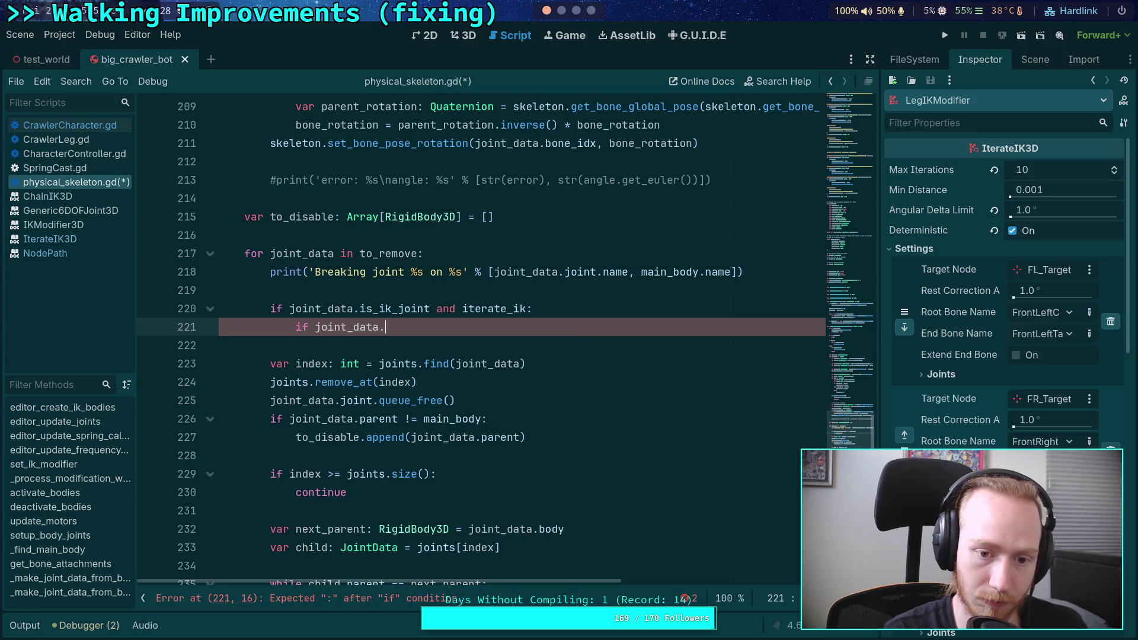
text(.)
key(Down)
key(Down)
key(Down)
key(Return)
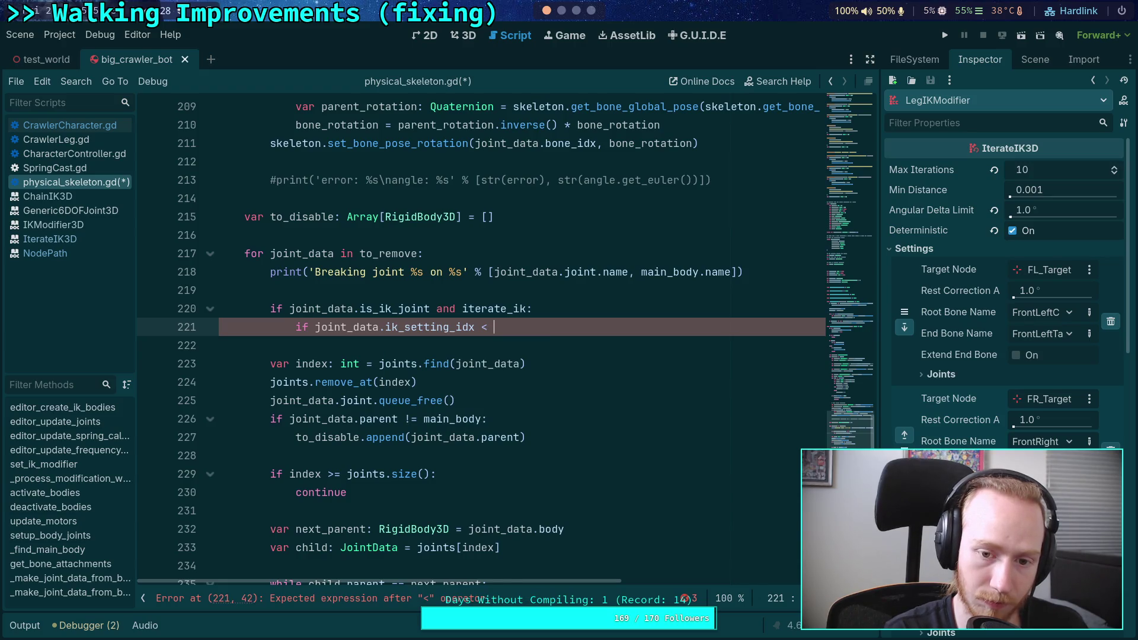
text(it)
key(Return)
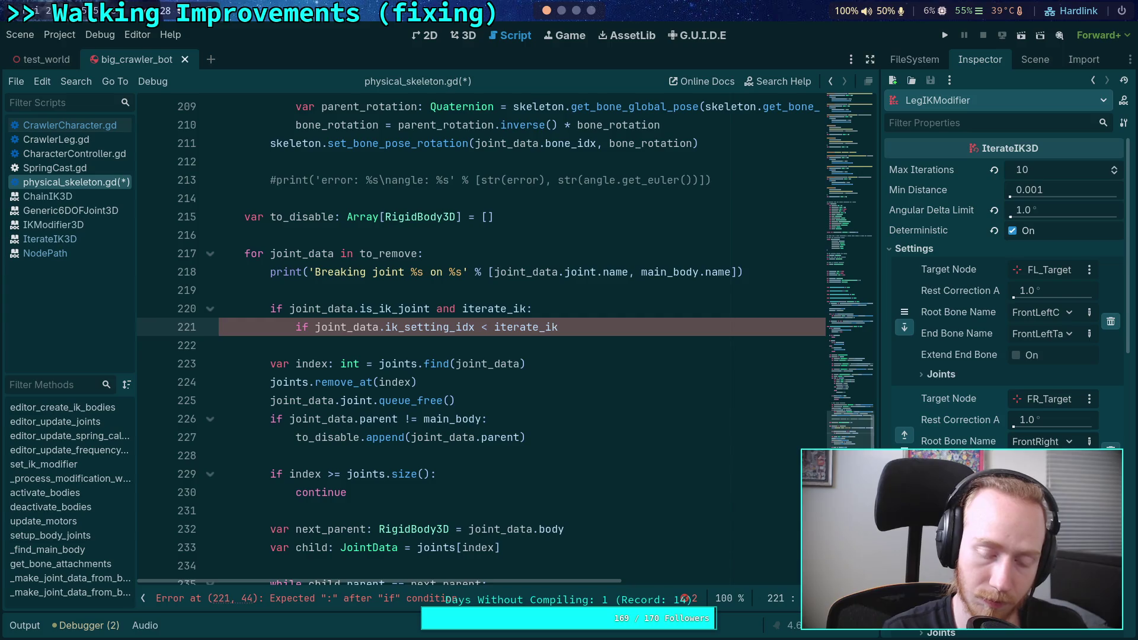
text(.sett)
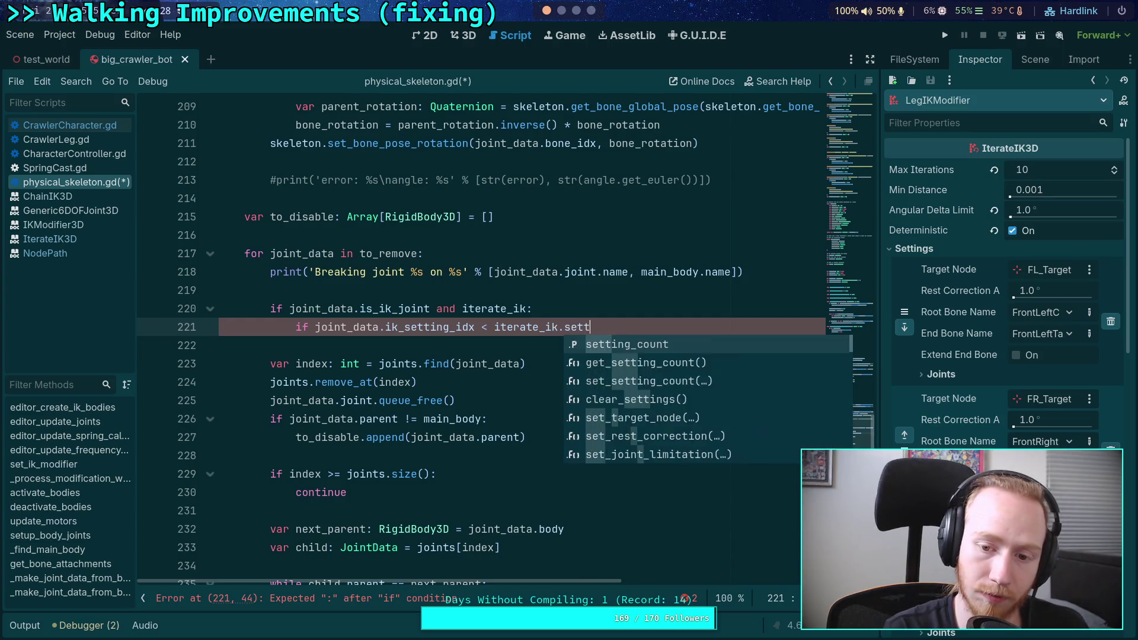
text(ing_count:)
Step: Call iterate_ik.set_target_node(joint_data.ik_setting_idx, NodePath("")) and save the script
key(Return)
text(joint)
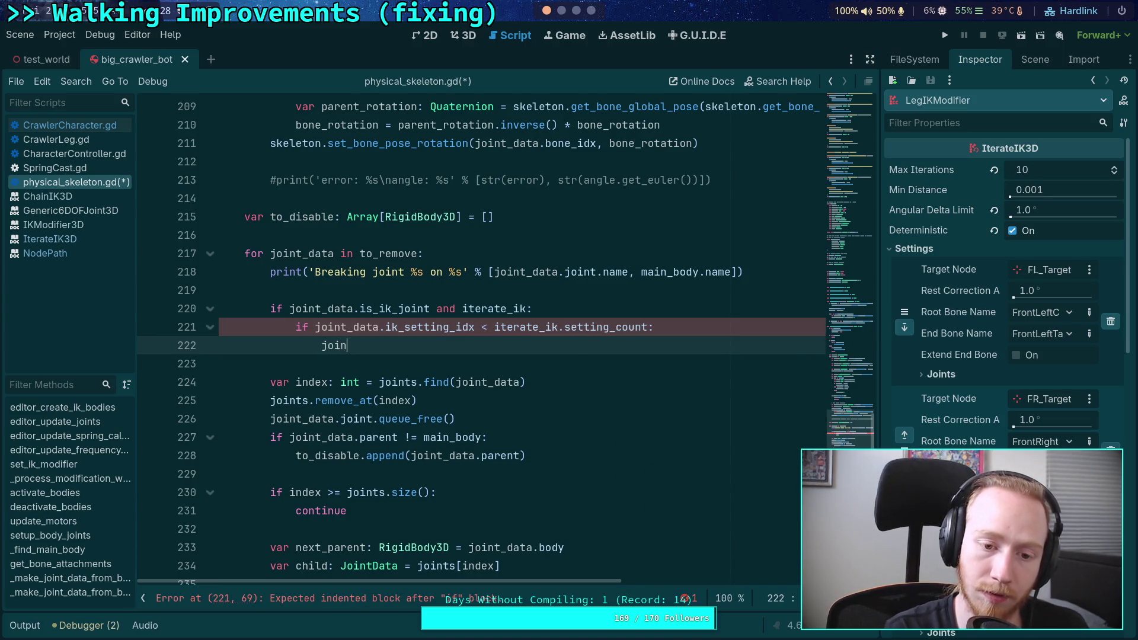
key(BackSpace)
key(BackSpace)
key(BackSpace)
text(iter)
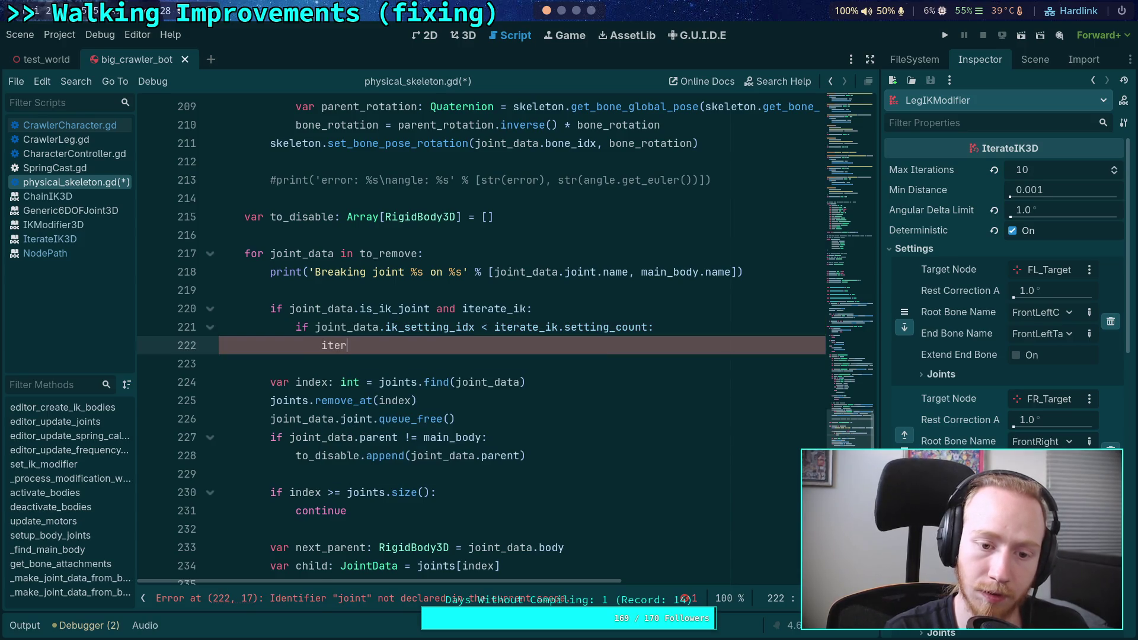
key(Return)
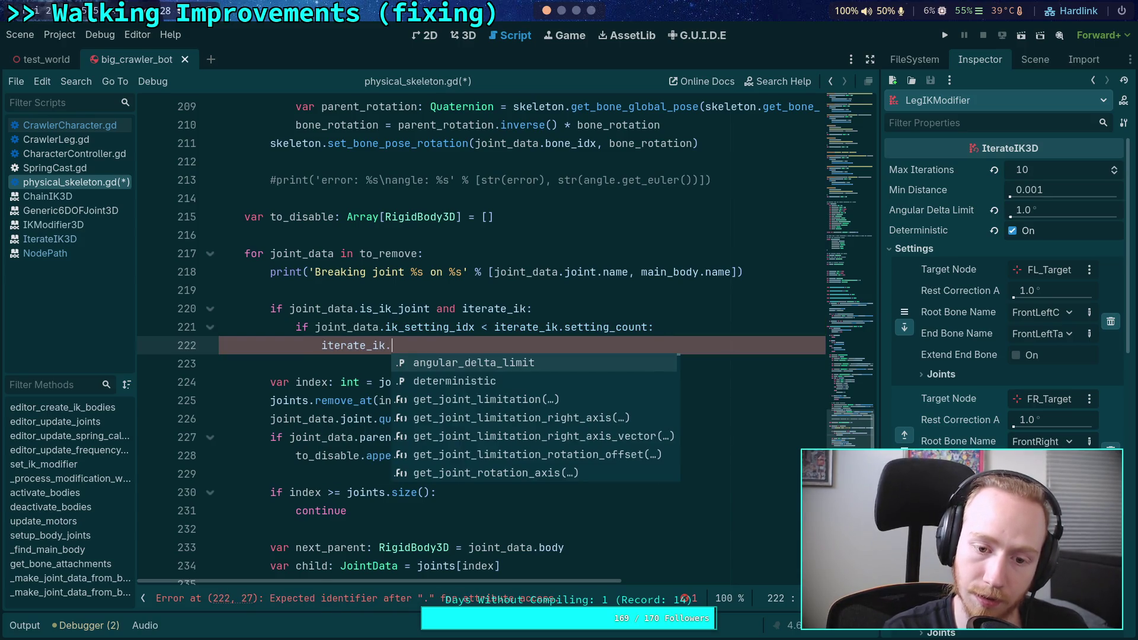
text(set_tar)
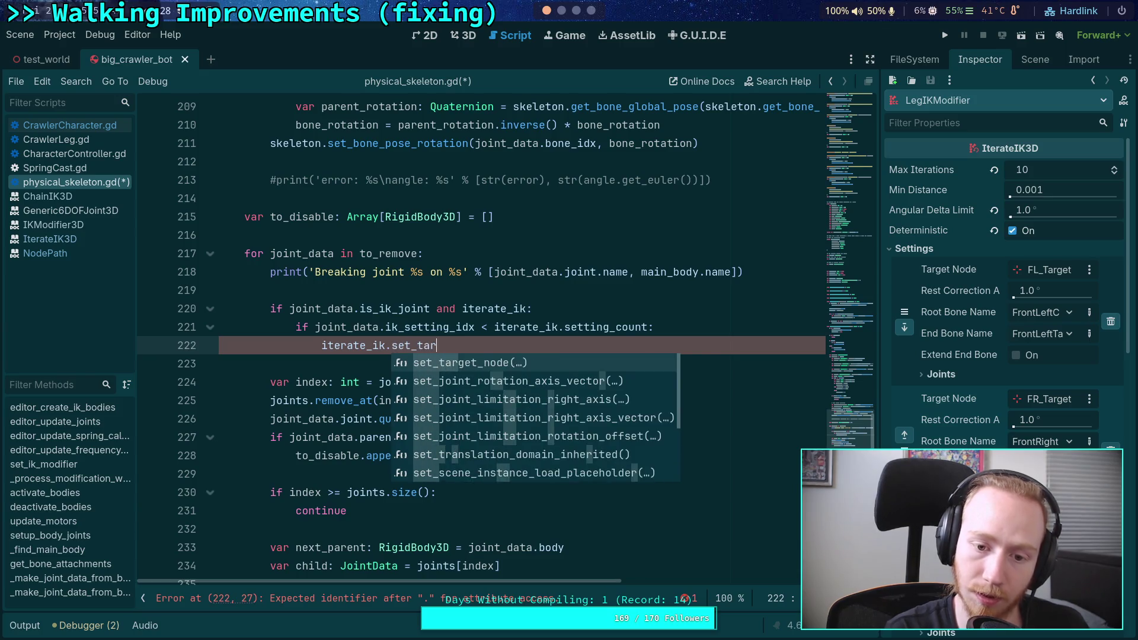
key(Return)
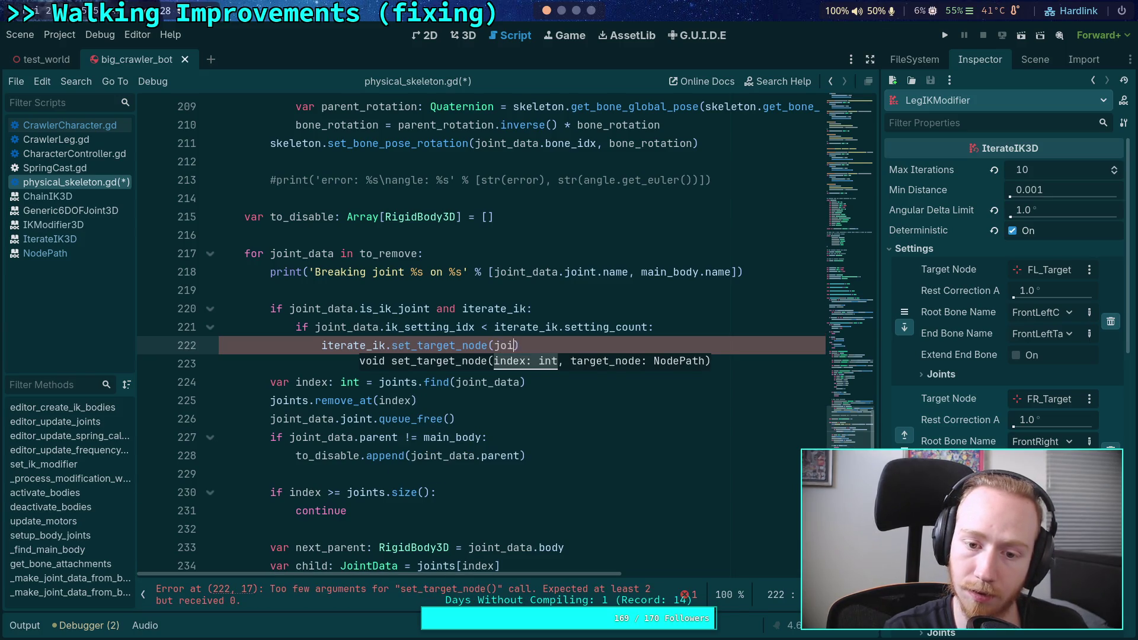
text(data.i)
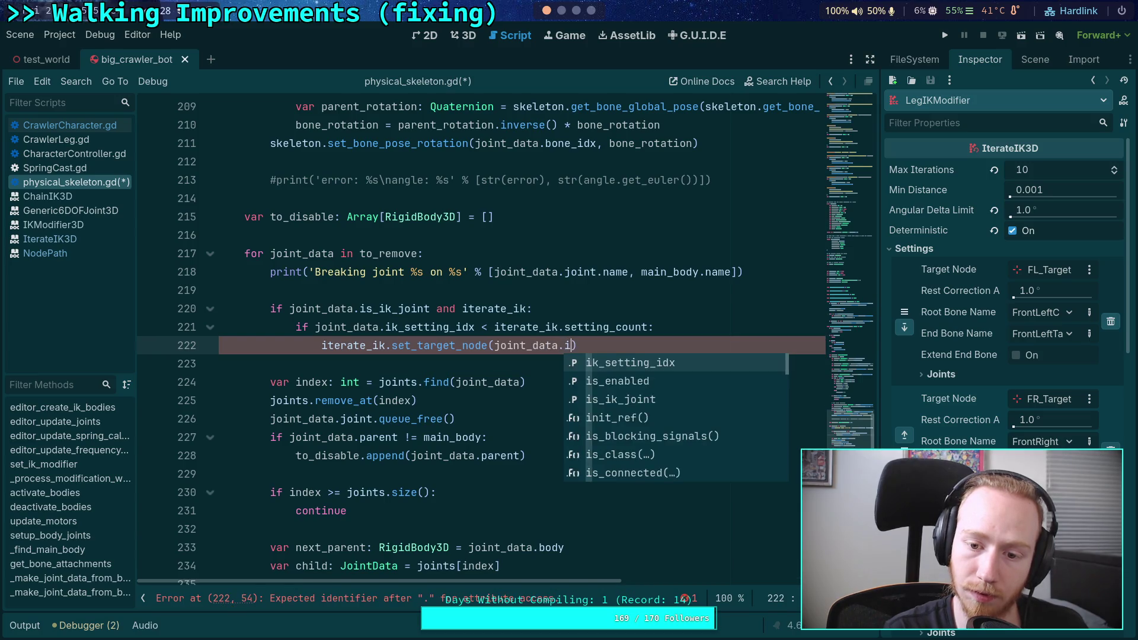
key(Return)
text(, NodeP)
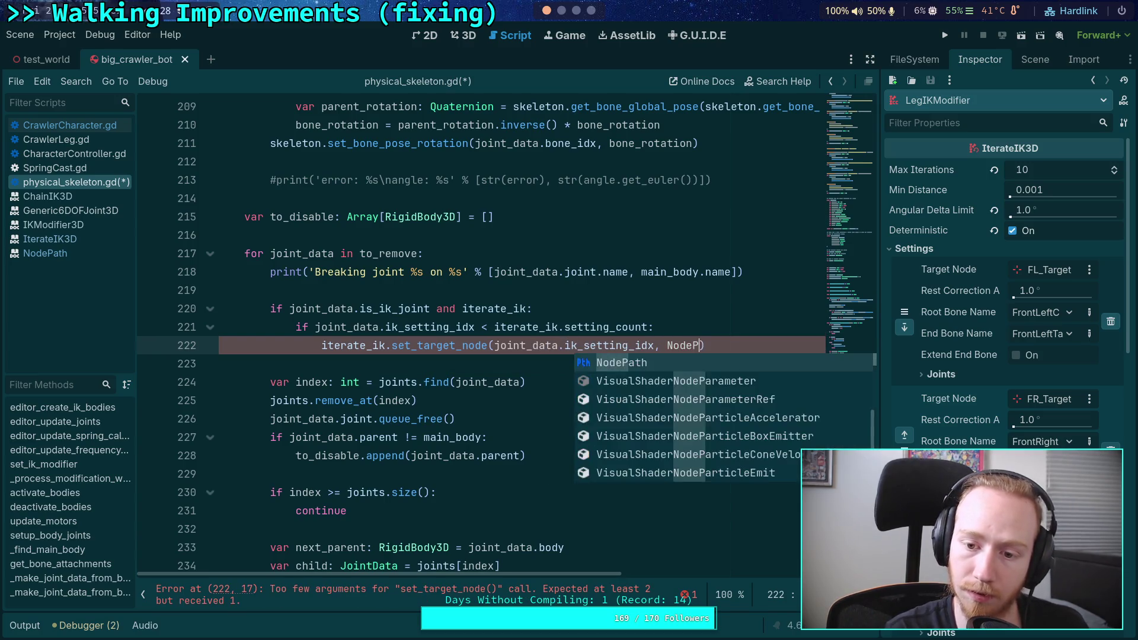
key(Return)
text(")
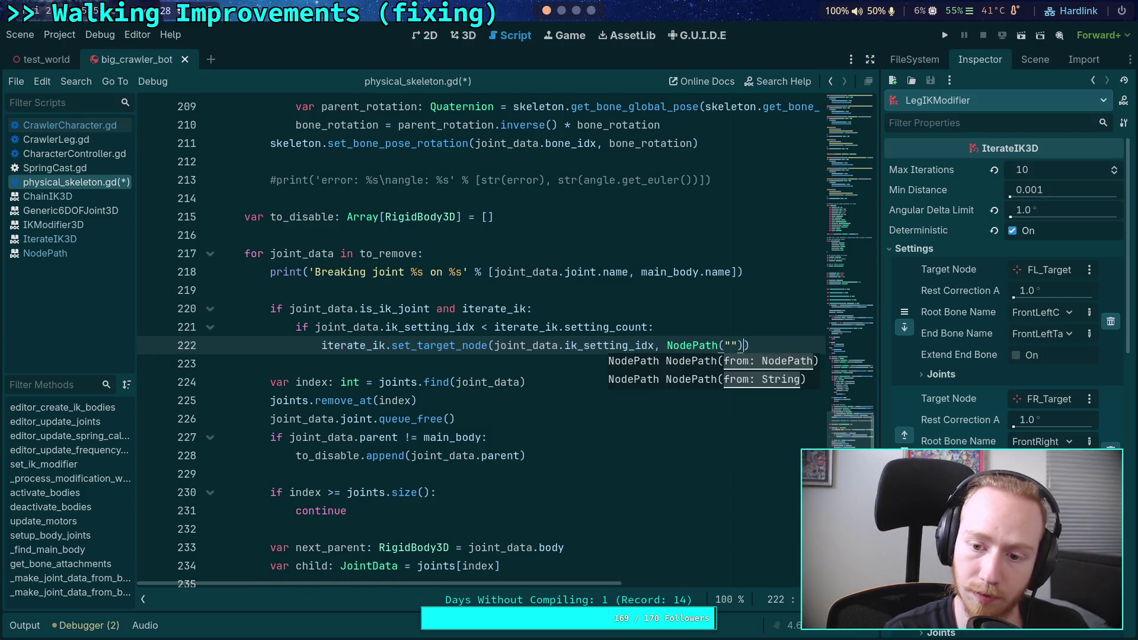
text())
key(ctrl+s)
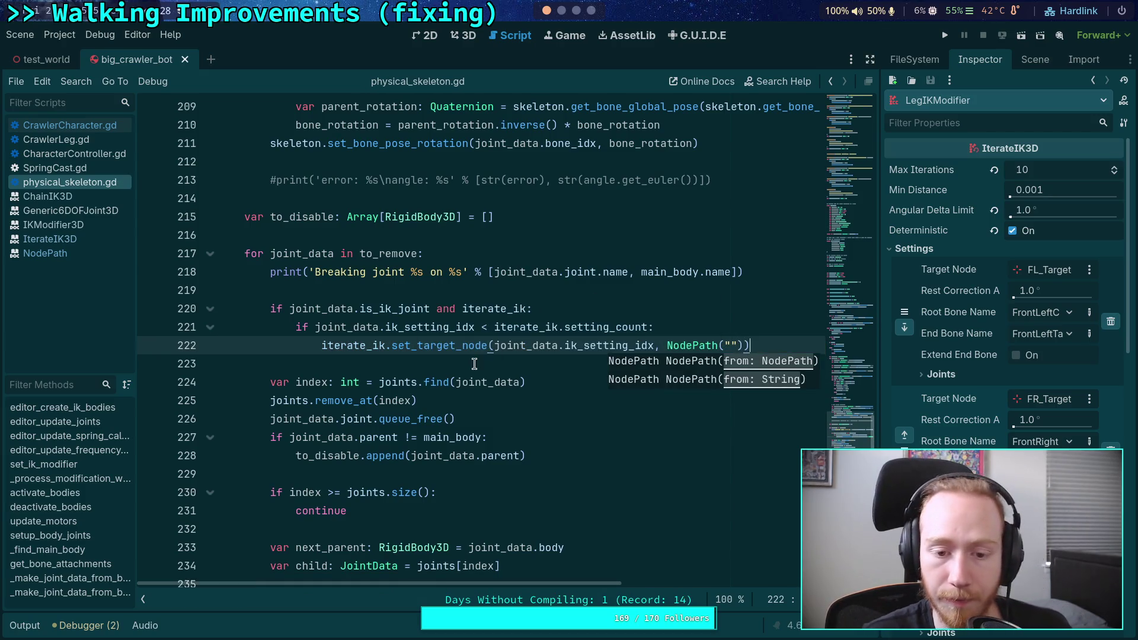
key(Down)
Step: Run the crawler playtest, check debugger errors and the output log of breaking femur joints, then stop
click(945, 35)
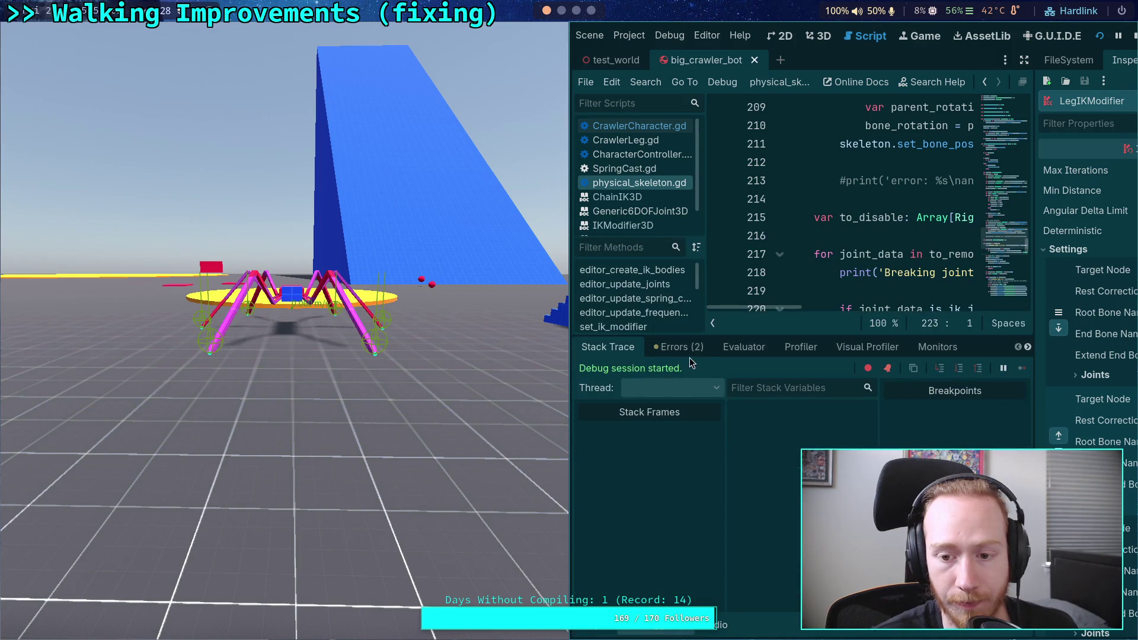
click(688, 354)
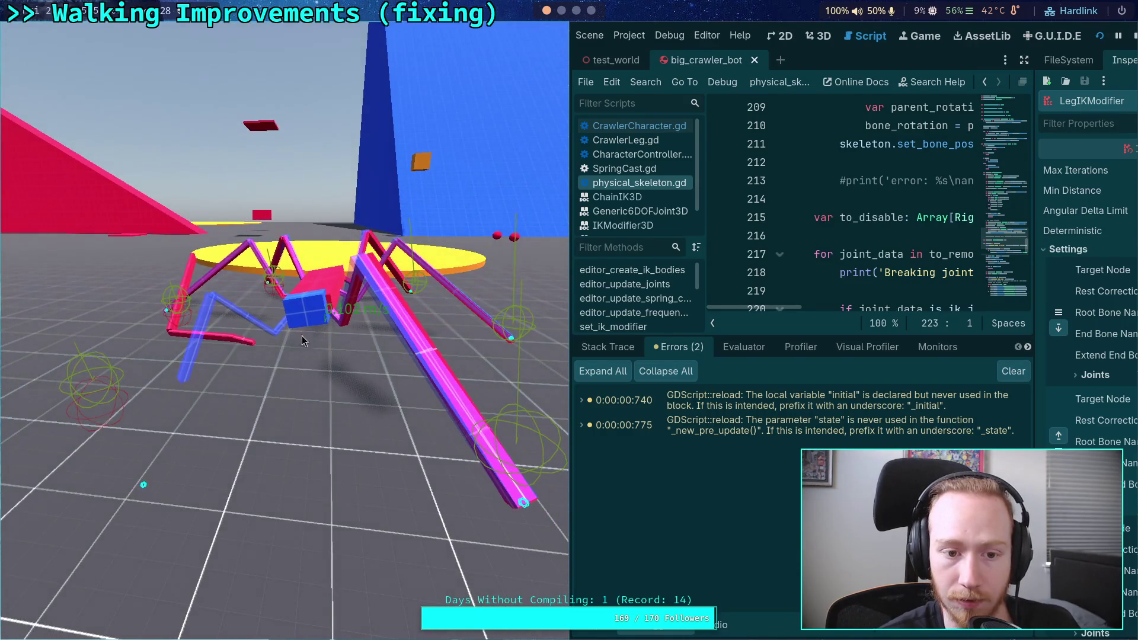
click(593, 625)
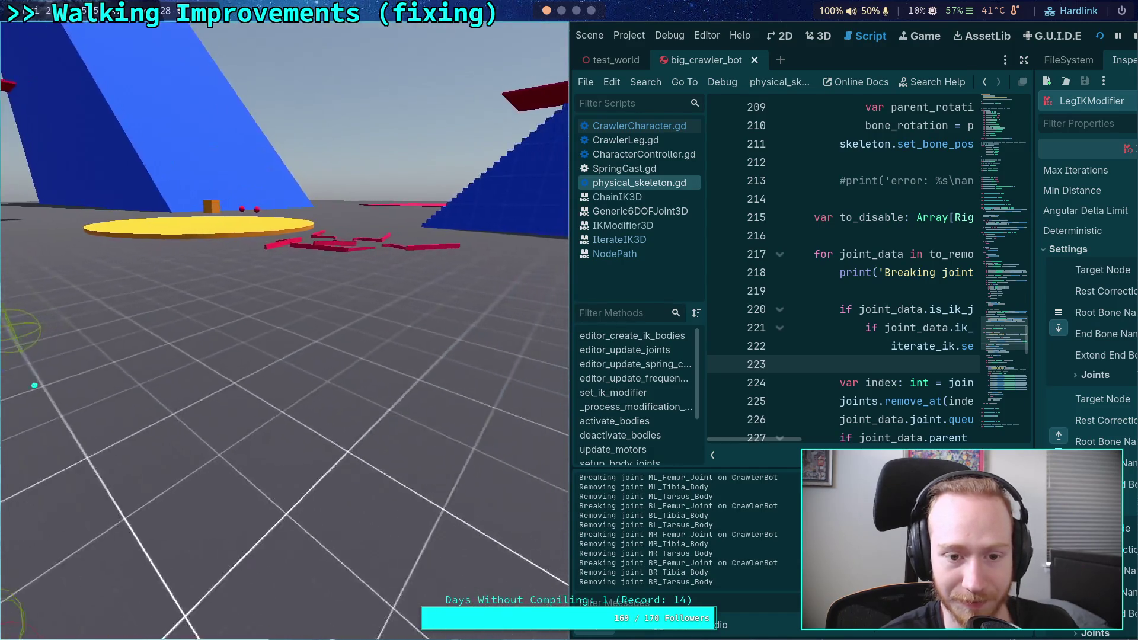
click(1133, 35)
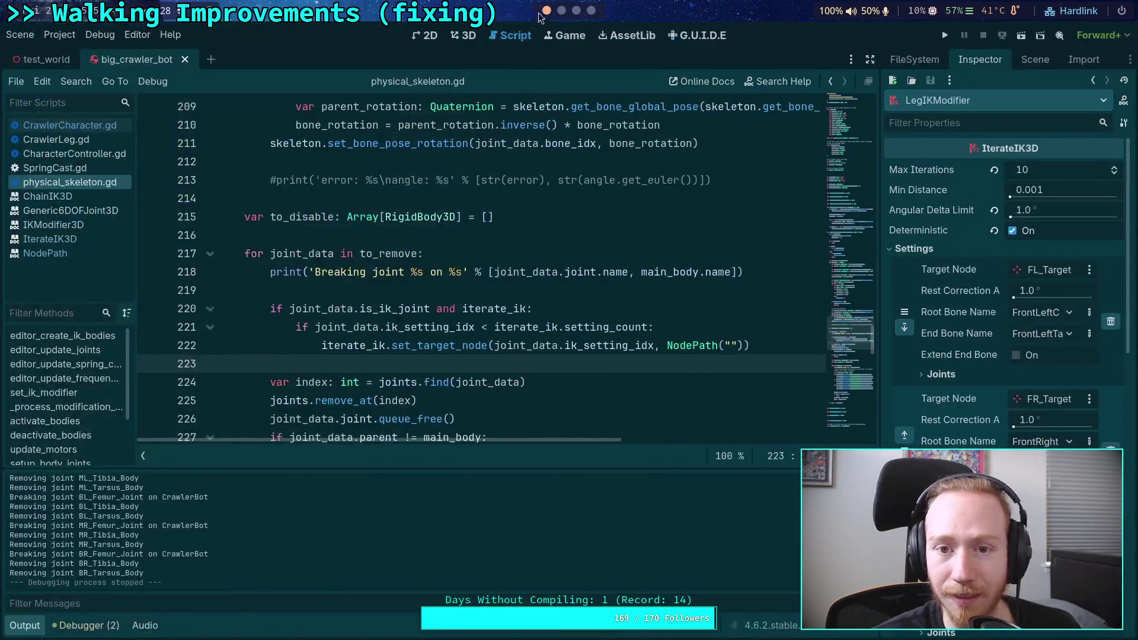
key(super+2)
click(576, 10)
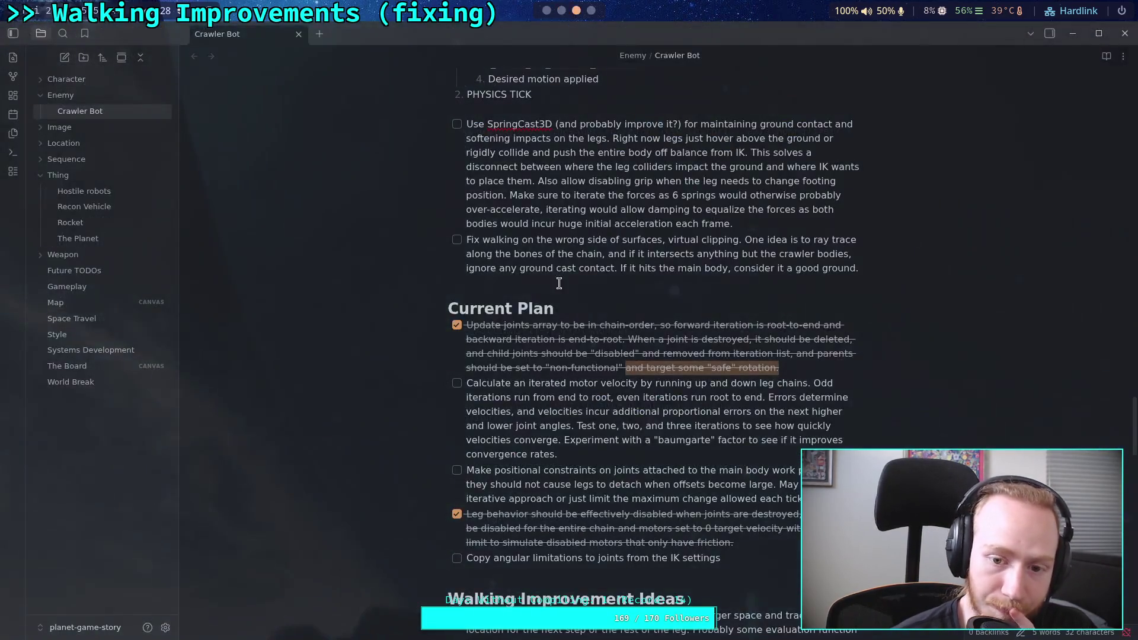
click(578, 475)
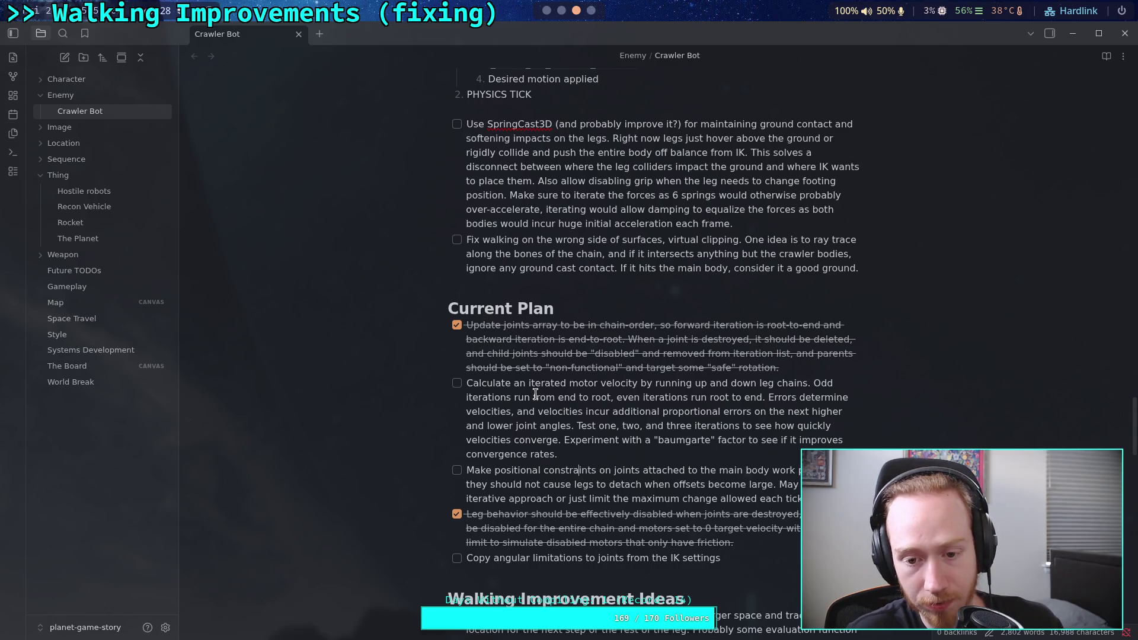
drag(468, 388, 554, 468)
click(573, 470)
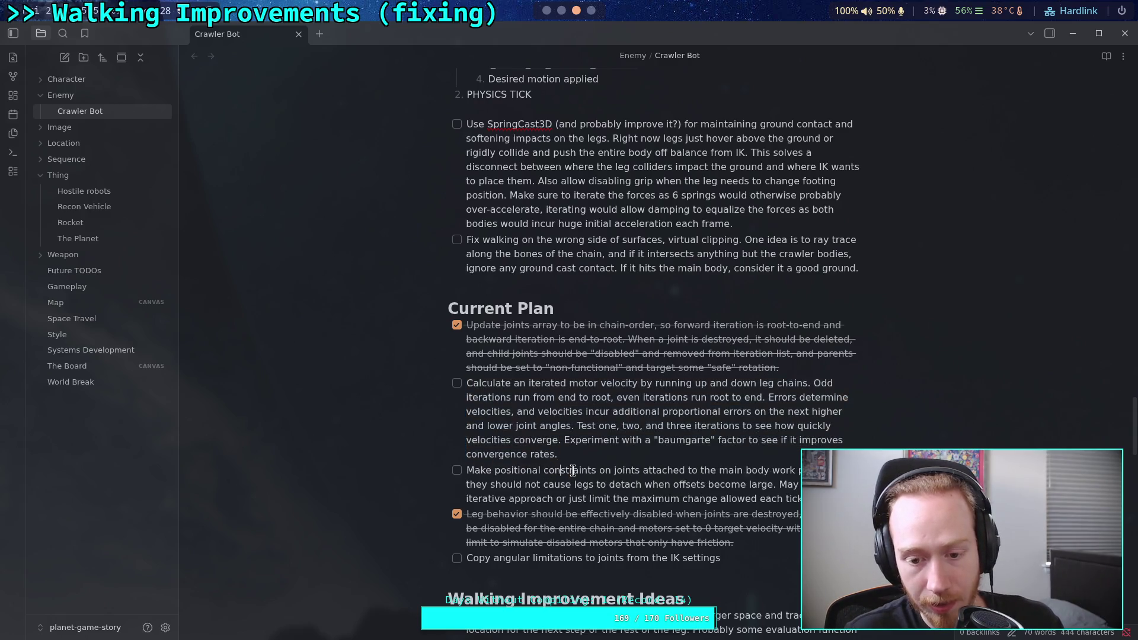
click(547, 10)
scroll(527, 358, up, 6)
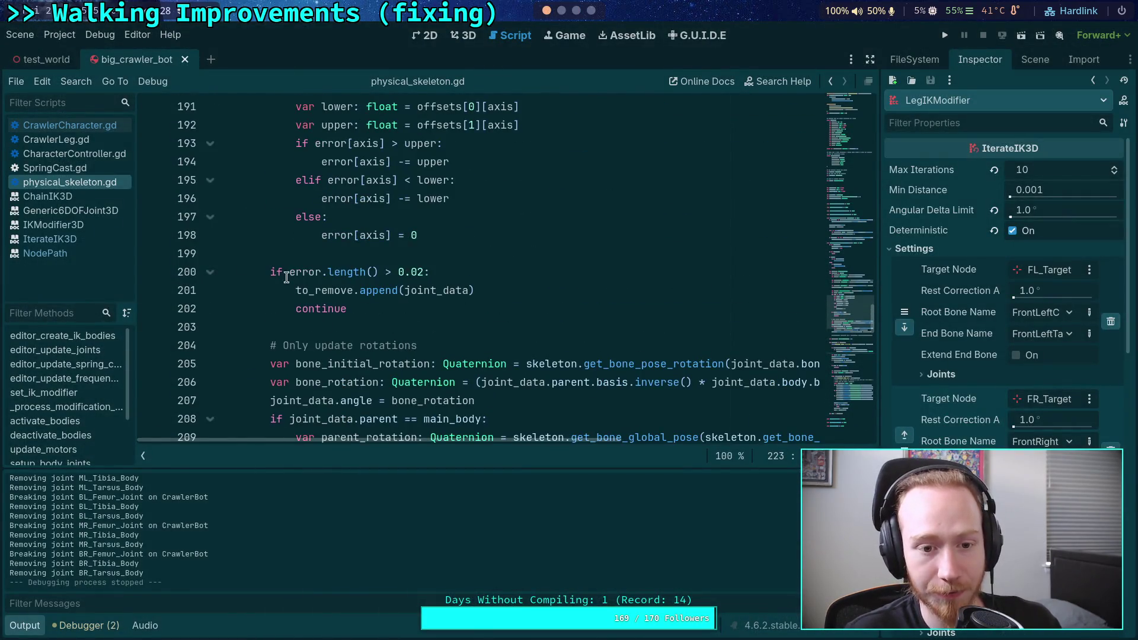
Step: Comment out the 0.02 error-length joint-break check on lines 200–202, save, and run the game
click(270, 273)
drag(266, 277, 369, 302)
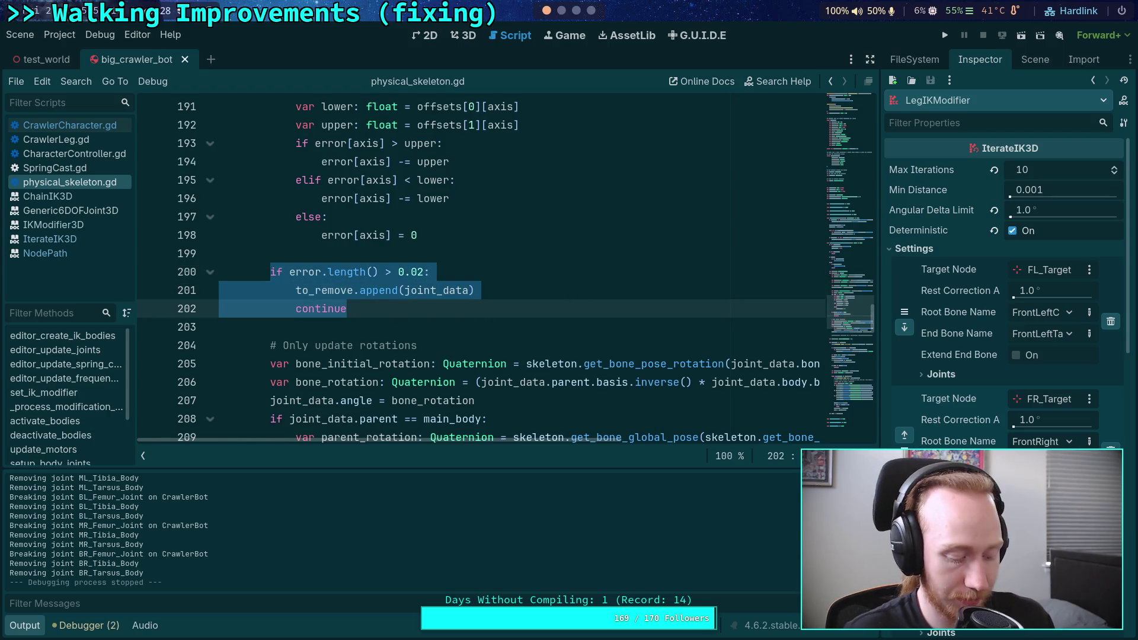
key(ctrl+k)
key(ctrl+s)
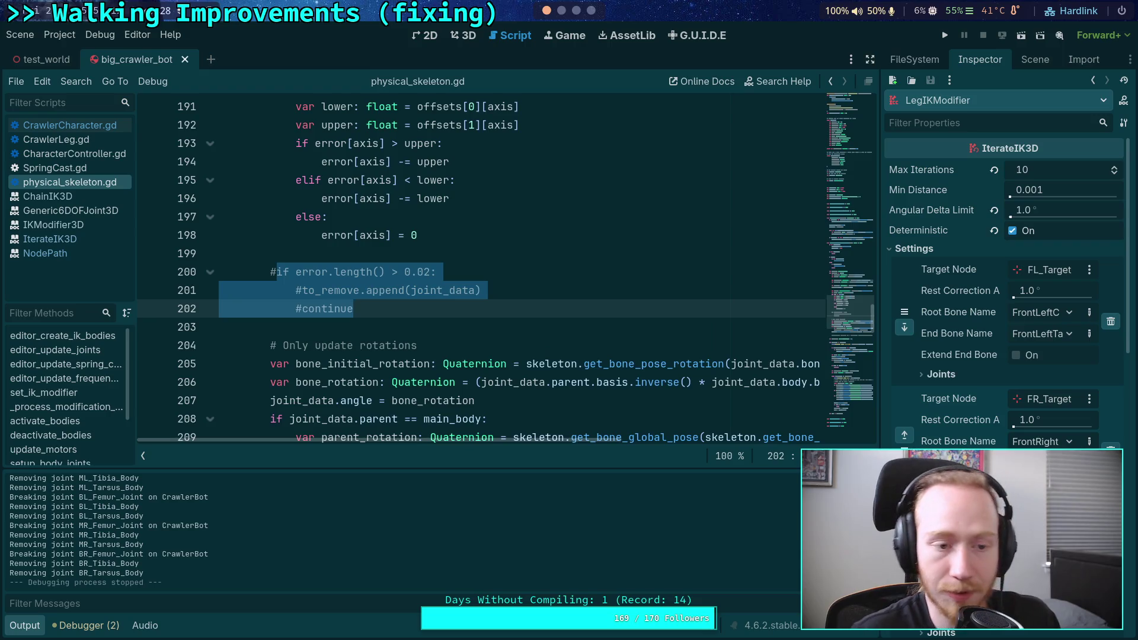
click(945, 35)
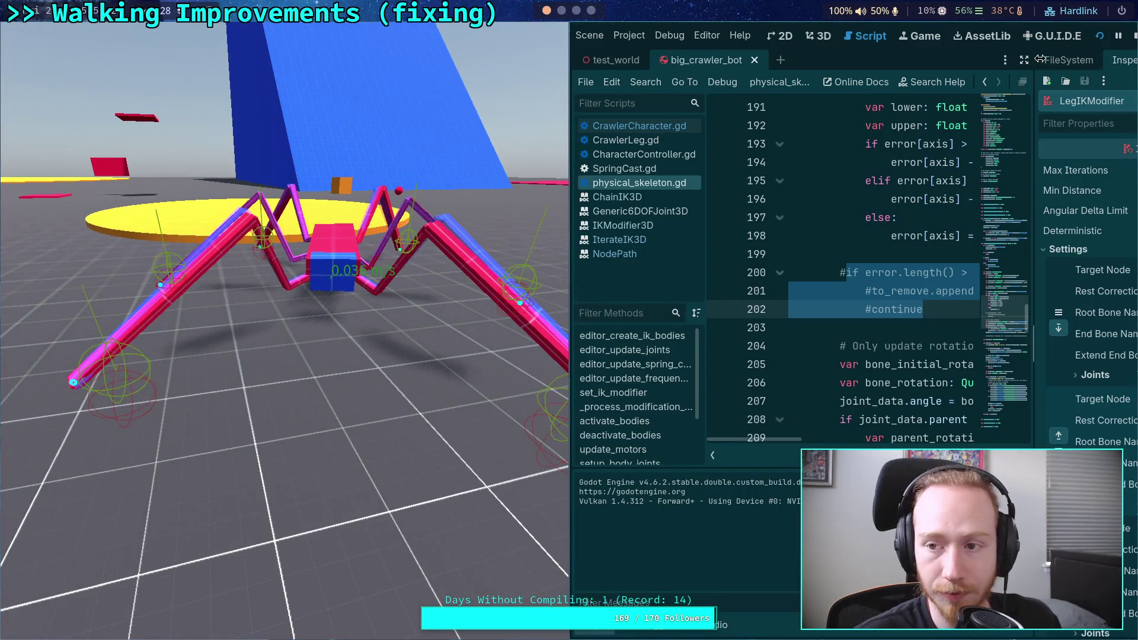
Step: Stop the running game and relaunch it with F5 to watch the intact crawler
click(1134, 38)
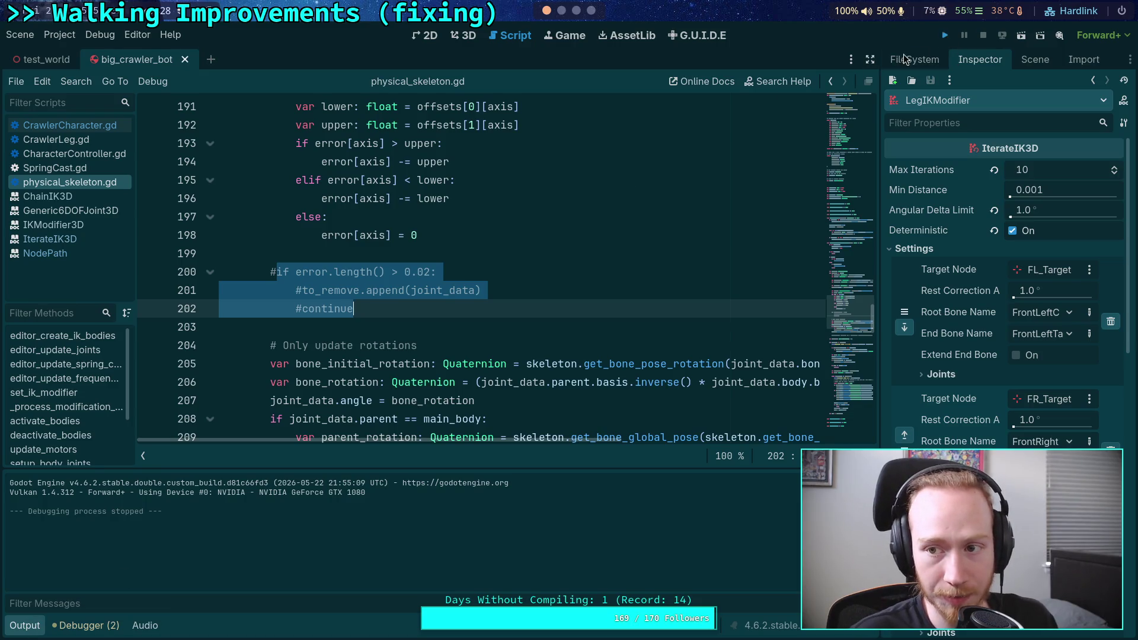
key(F5)
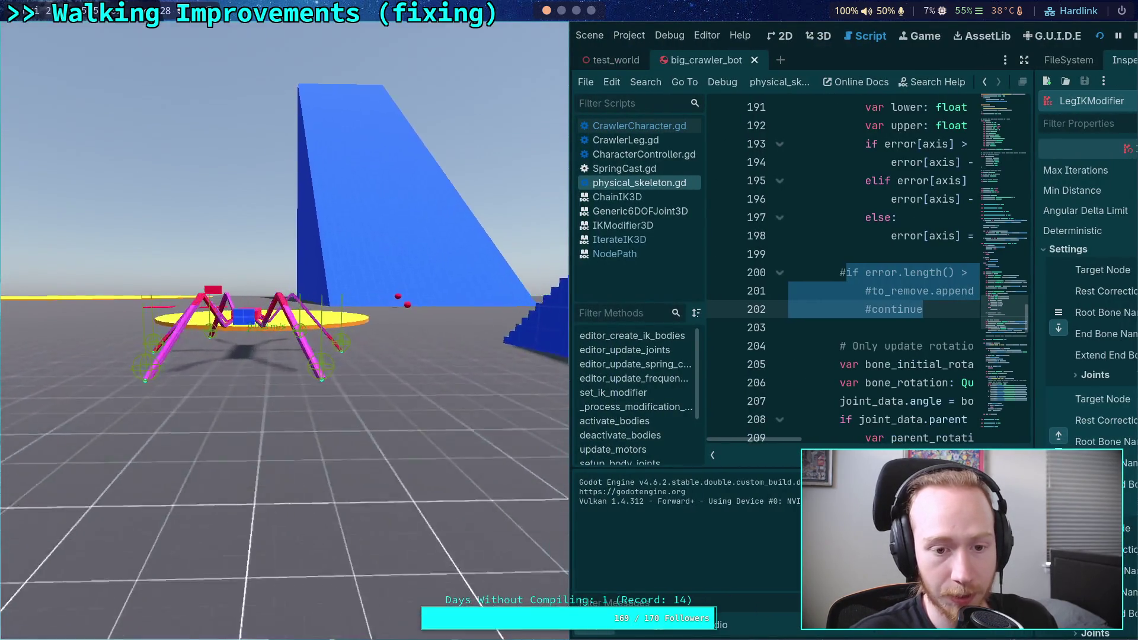